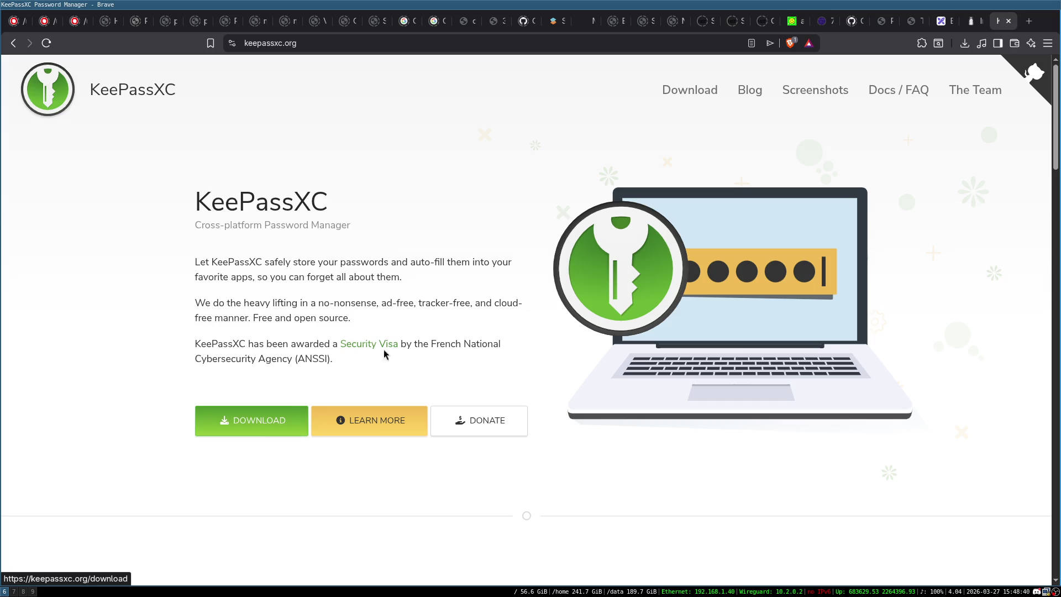
Scroll through the KeePassXC homepage and jump back to the top.
scroll(526, 267, down, 2)
scroll(526, 266, down, 6)
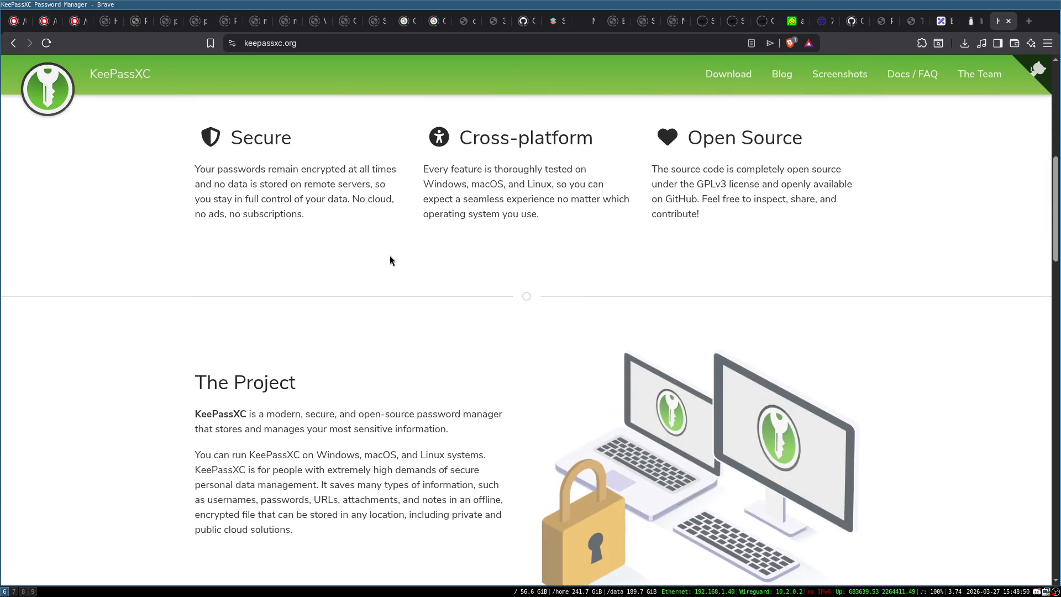
scroll(388, 266, up, 2)
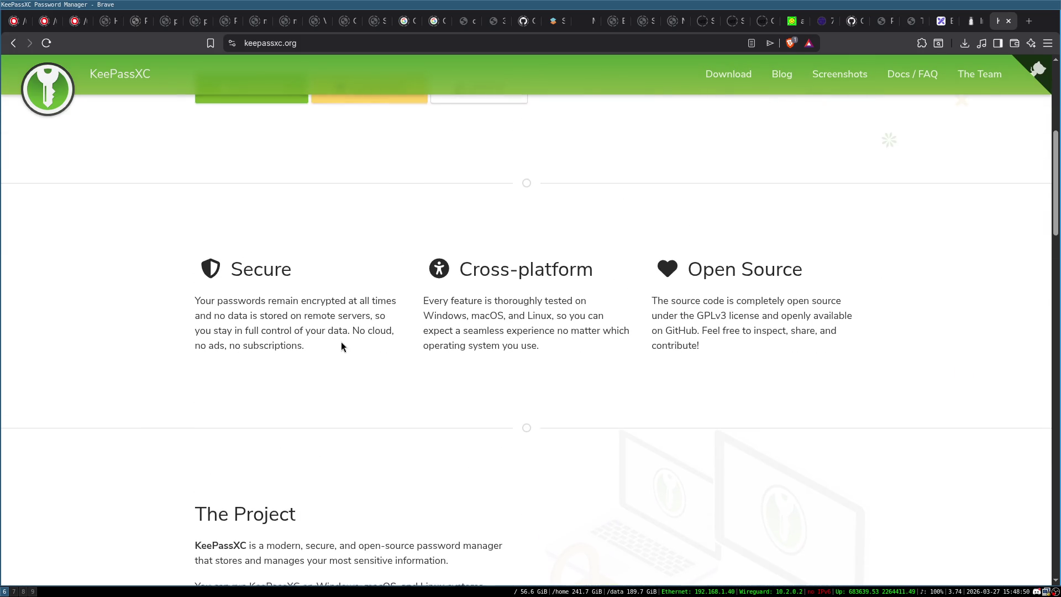
scroll(346, 332, down, 3)
scroll(364, 312, down, 16)
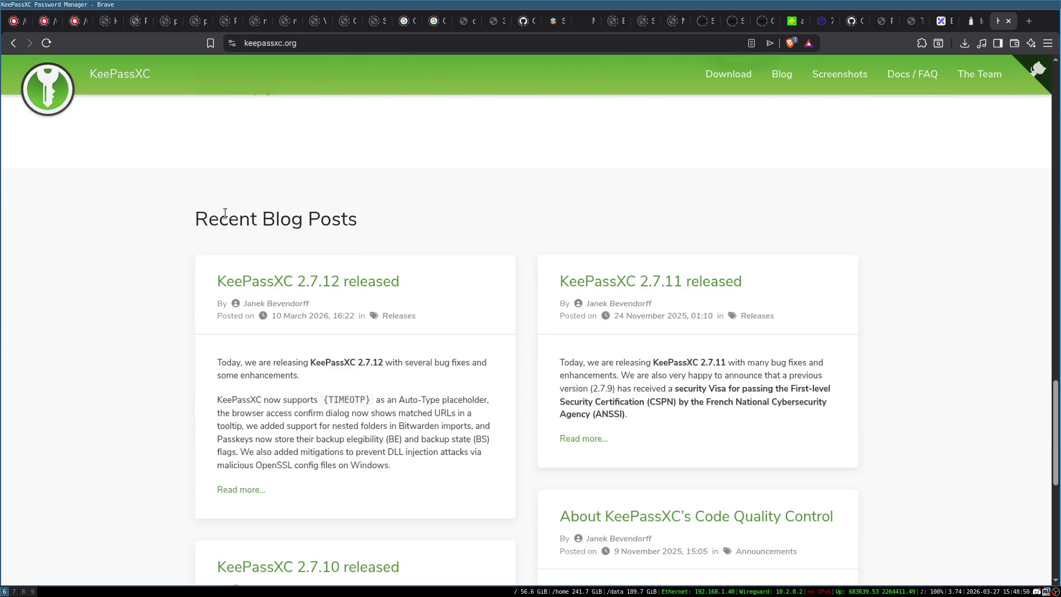
scroll(225, 213, down, 1)
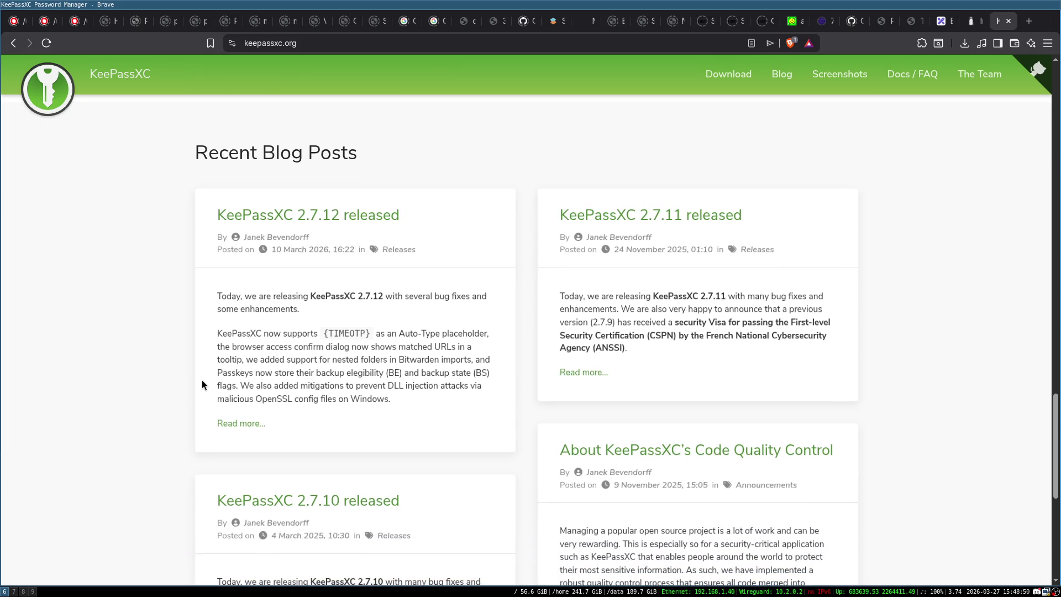
key(Home)
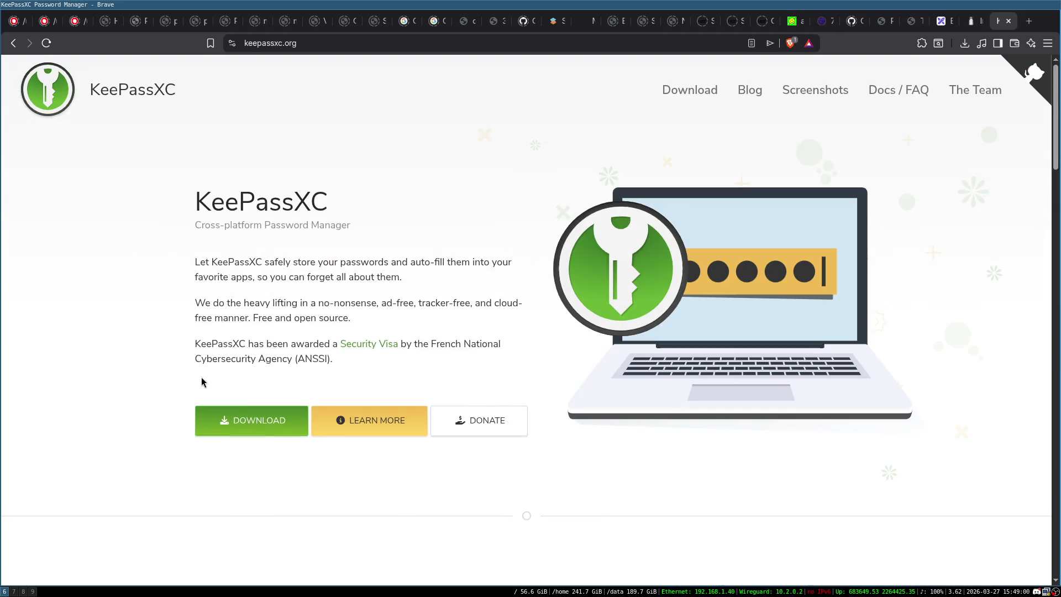
Open the KeePassXC Docs / FAQ page and scroll down through its sections.
click(890, 90)
scroll(152, 274, down, 3)
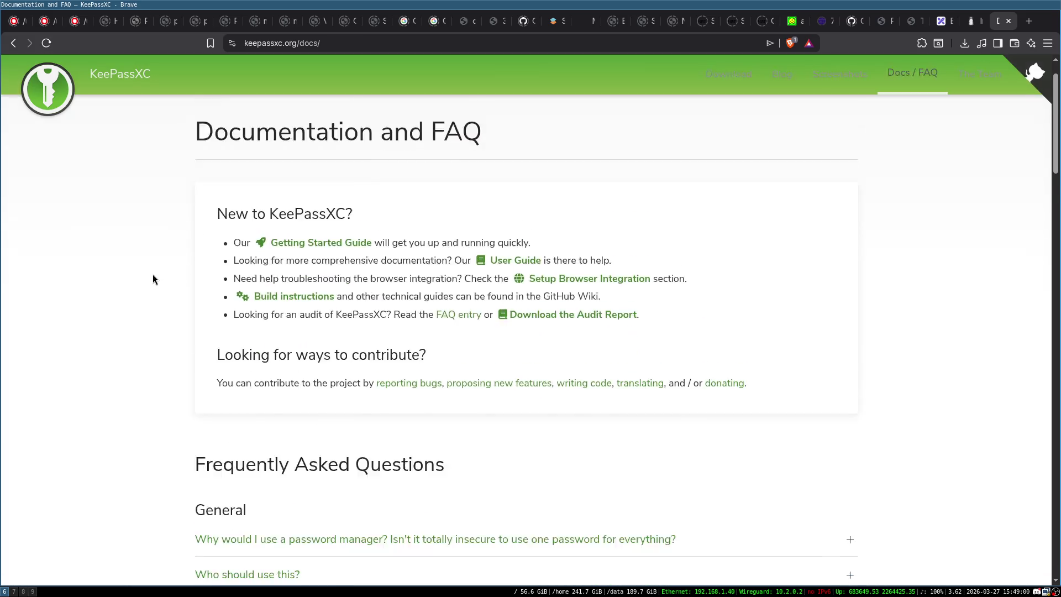
scroll(152, 274, up, 2)
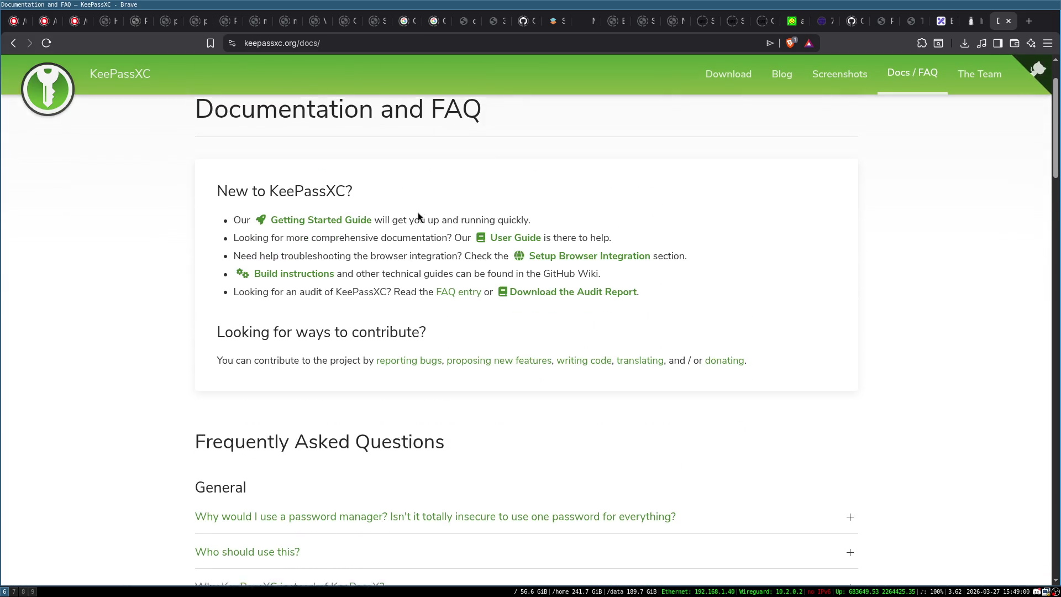
scroll(417, 213, down, 4)
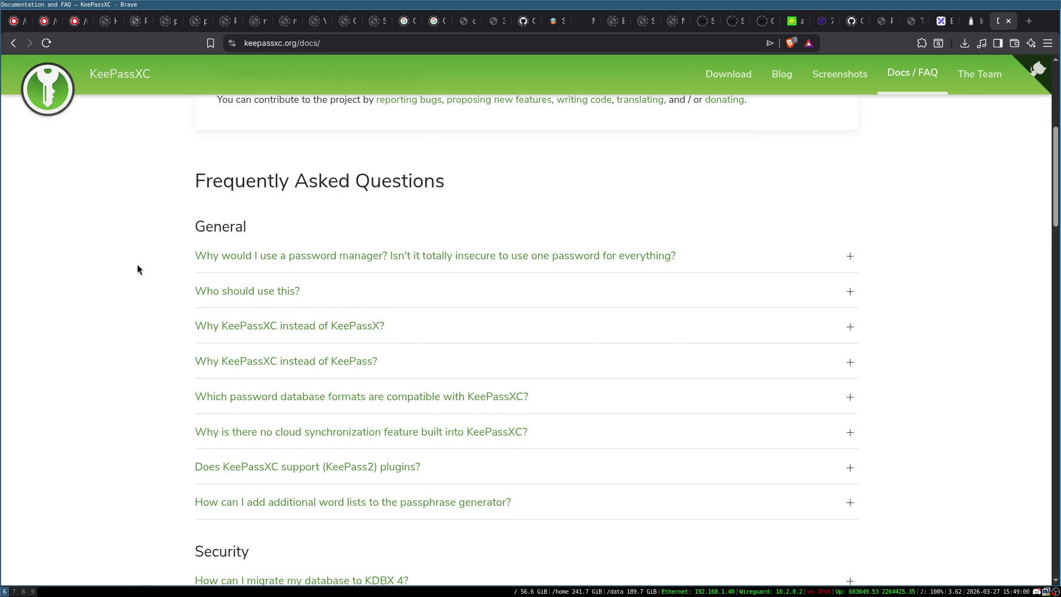
scroll(136, 273, down, 5)
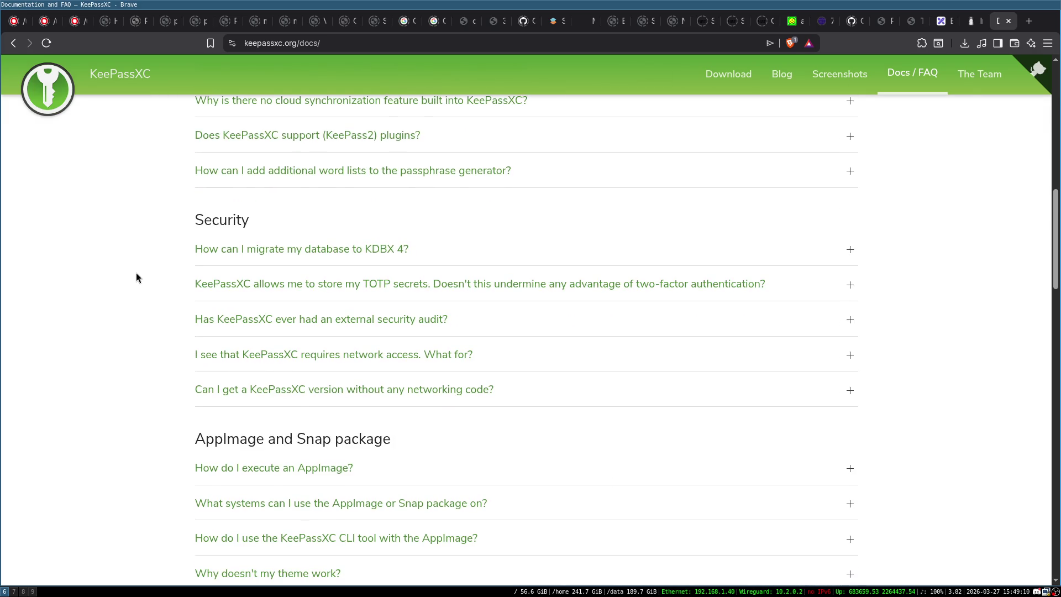
scroll(137, 277, down, 5)
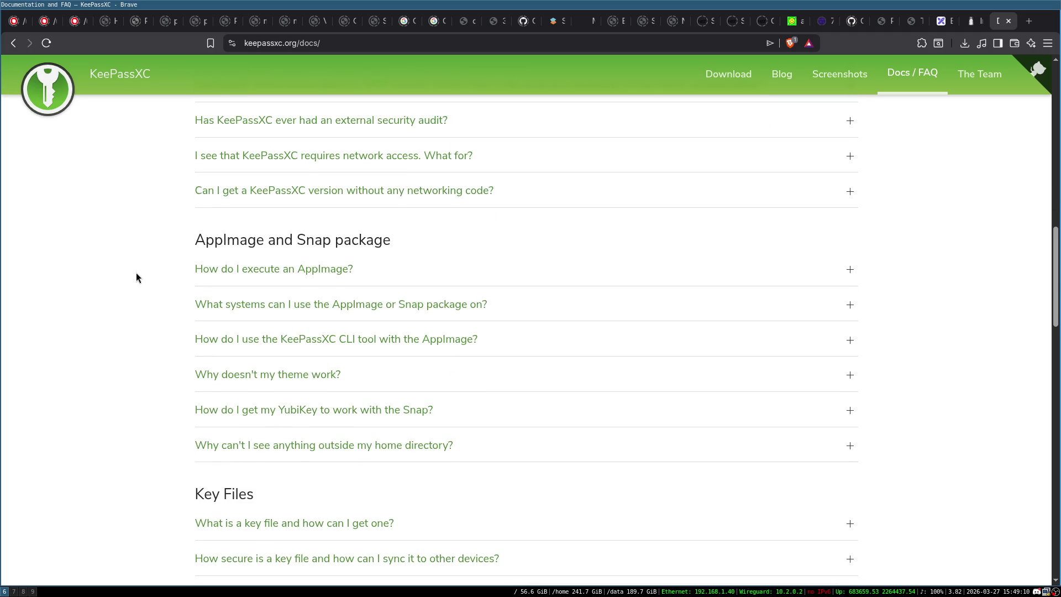
scroll(137, 278, down, 3)
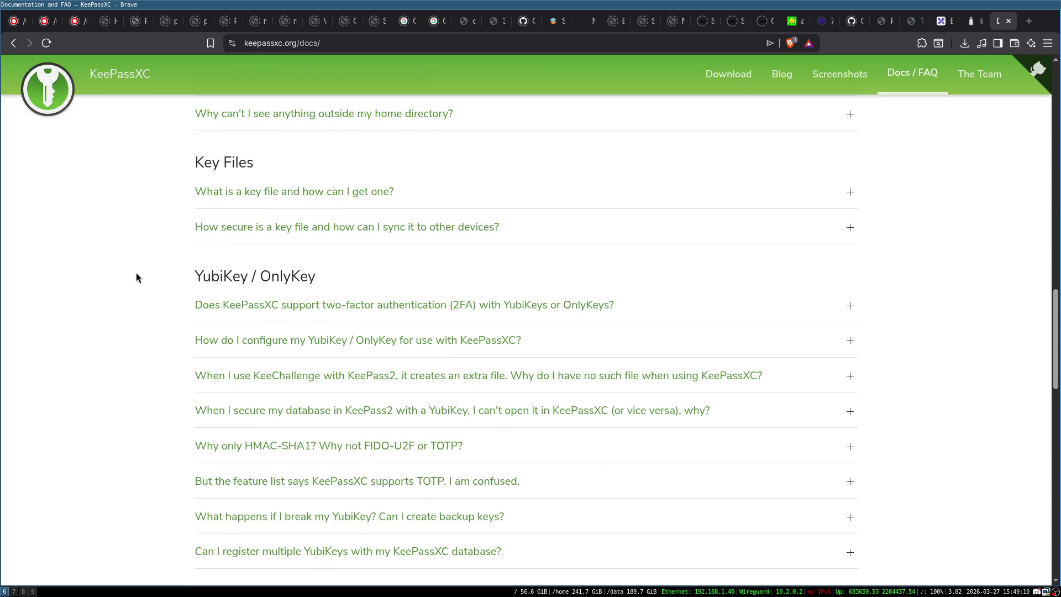
scroll(137, 278, down, 1)
scroll(137, 277, down, 3)
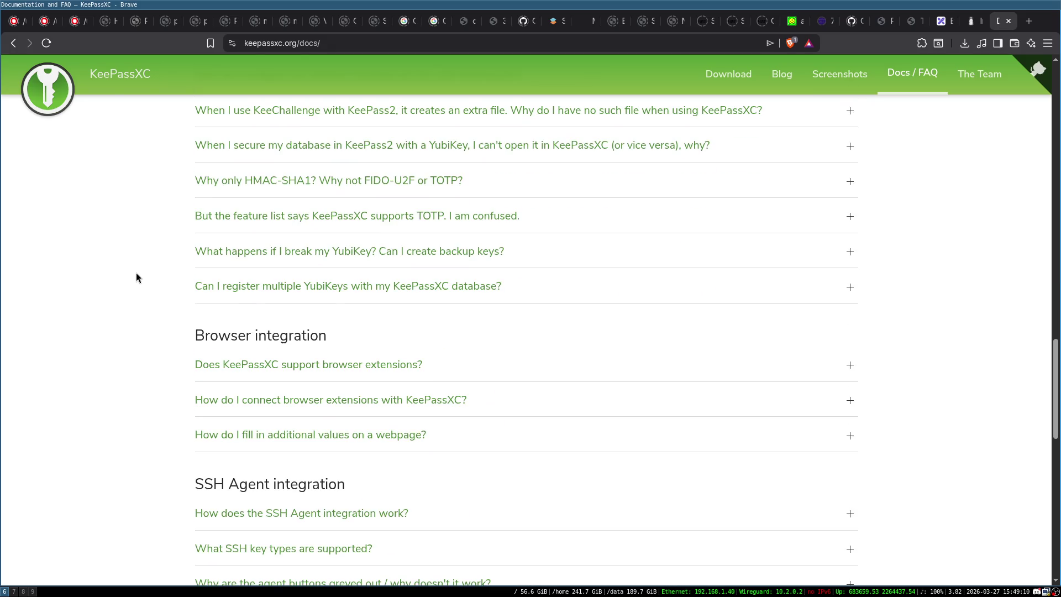
Scroll back up the FAQ and close its tab to return to the Libsodium docs.
scroll(136, 277, down, 10)
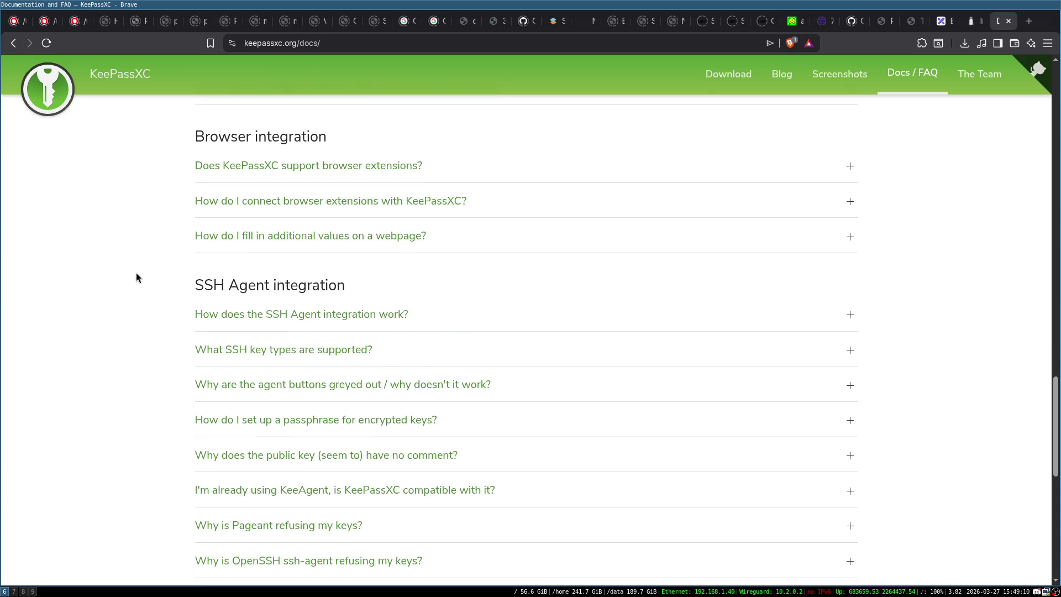
scroll(136, 273, up, 20)
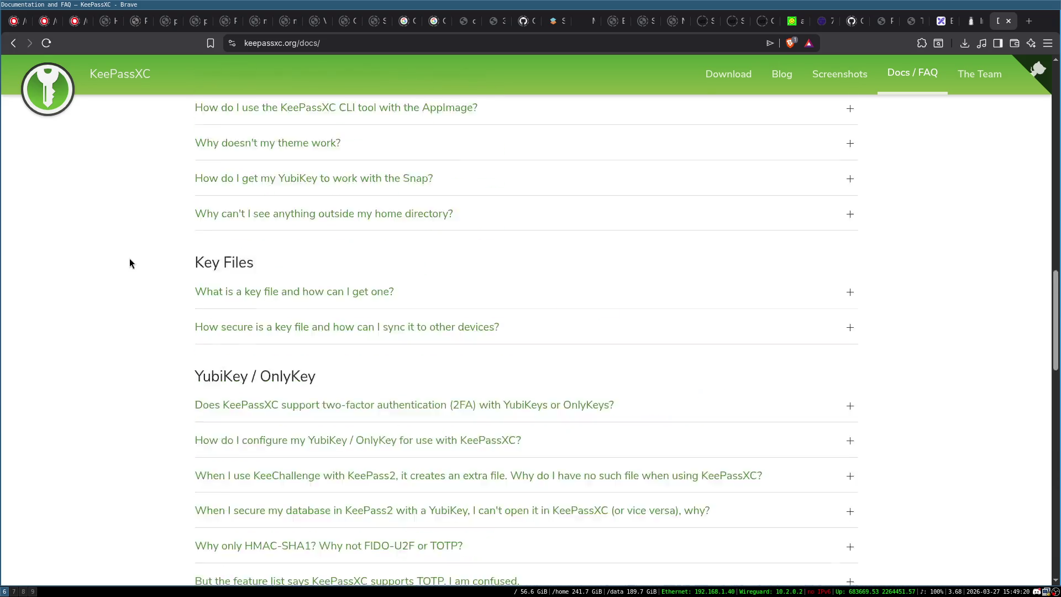
scroll(124, 254, up, 1)
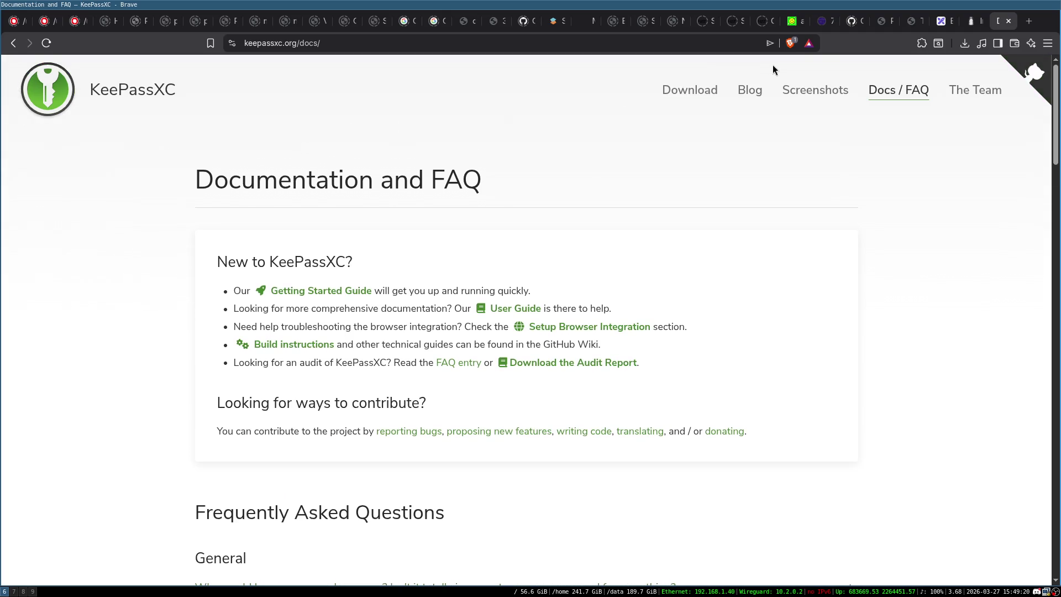
click(1009, 21)
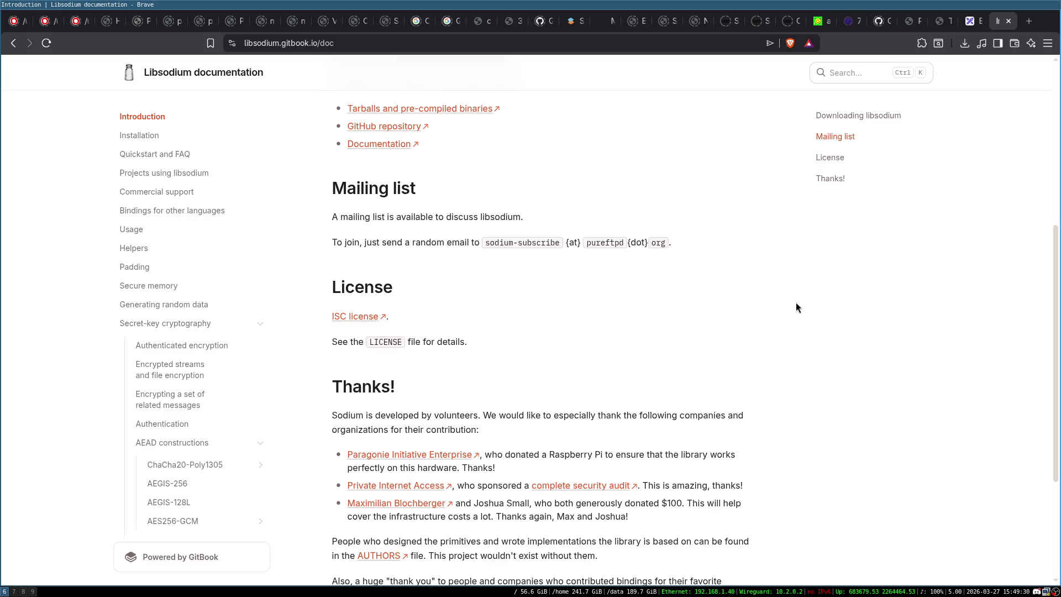
Switch to the Excalidraw Whiteboard tab with the Math-to-Reviewers crypto review diagram.
click(973, 21)
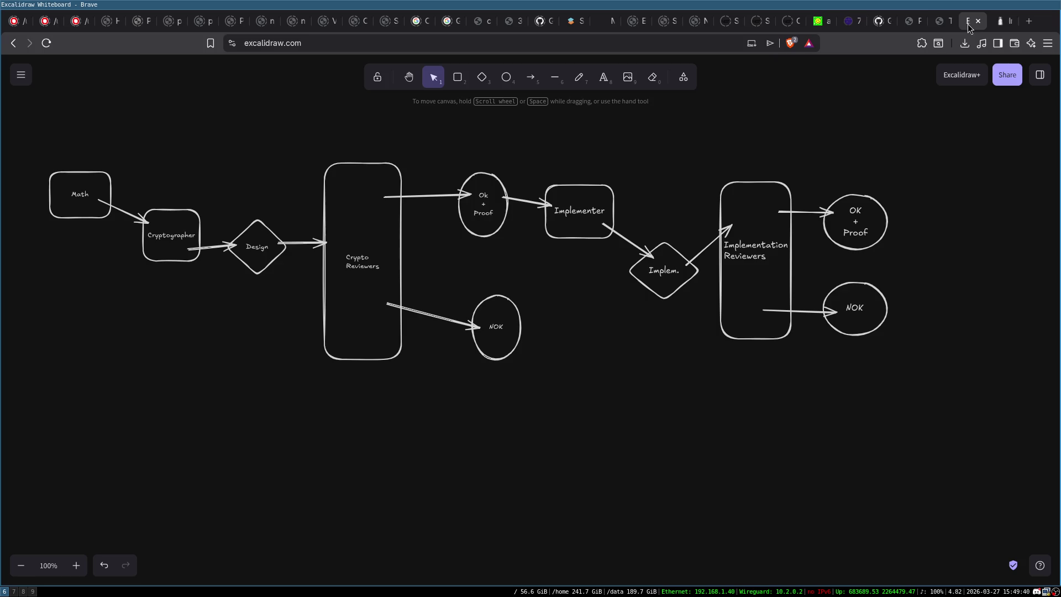
Clear the old diagram and draw a large outer frame rectangle.
key(ctrl+a)
key(Delete)
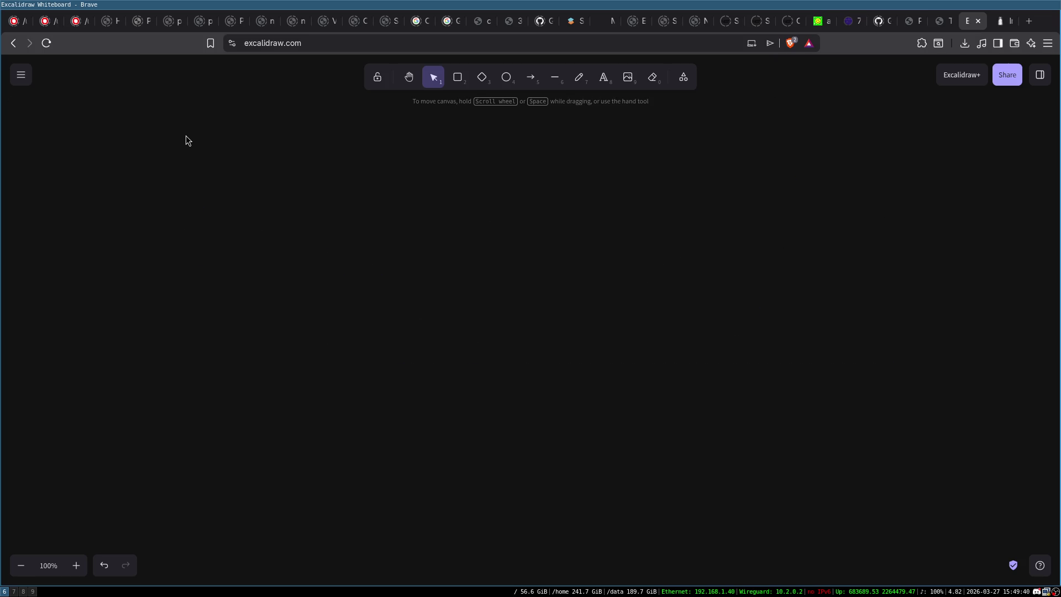
click(457, 77)
mouse_move(286, 160)
mouse_down()
mouse_move(597, 442)
mouse_move(632, 460)
mouse_up()
Draw a wide bar across the frame's top and stack two copies below it.
click(457, 77)
mouse_move(294, 175)
mouse_down()
mouse_move(544, 237)
mouse_move(623, 210)
mouse_up()
mouse_move(382, 191)
mouse_down()
mouse_move(511, 201)
mouse_move(386, 249)
mouse_up()
mouse_move(468, 255)
mouse_down()
mouse_move(387, 249)
mouse_move(414, 298)
mouse_move(465, 300)
mouse_up()
click(357, 132)
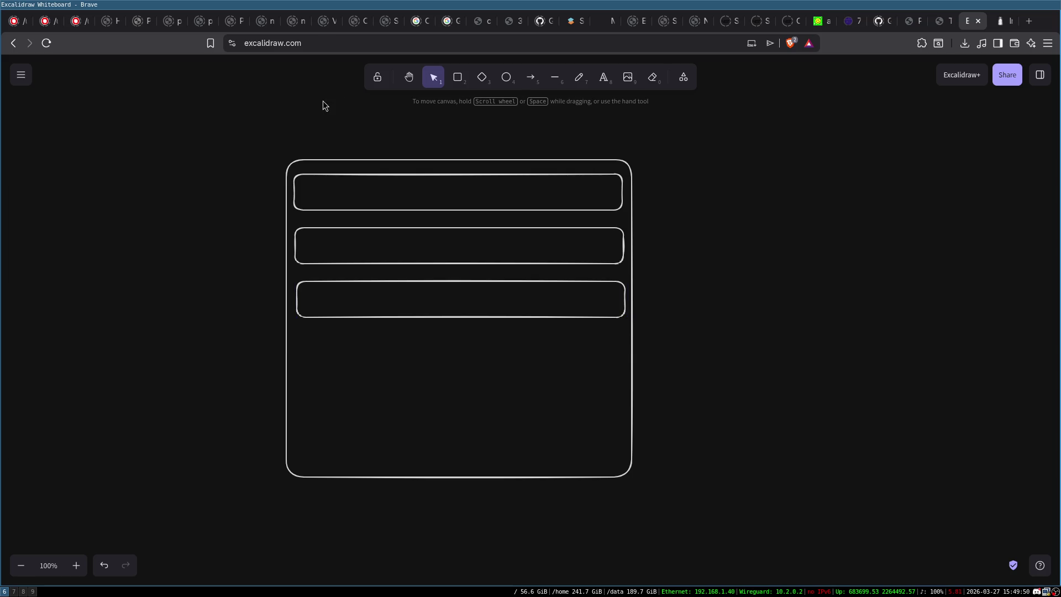
Add a centred box in the top bar labelled Login/Password.
click(457, 77)
drag(420, 201, 612, 205)
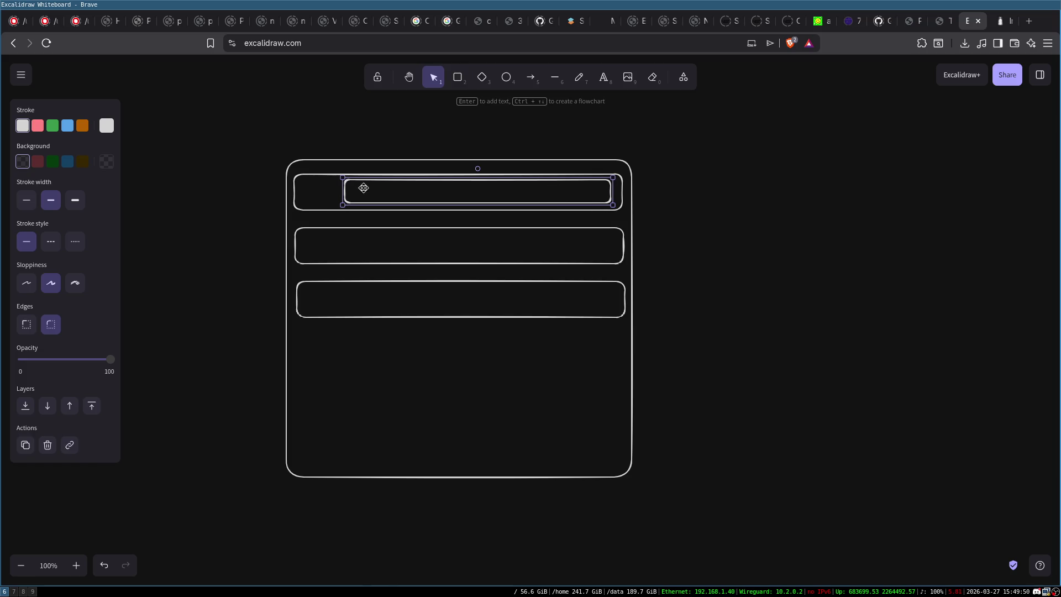
drag(346, 190, 467, 190)
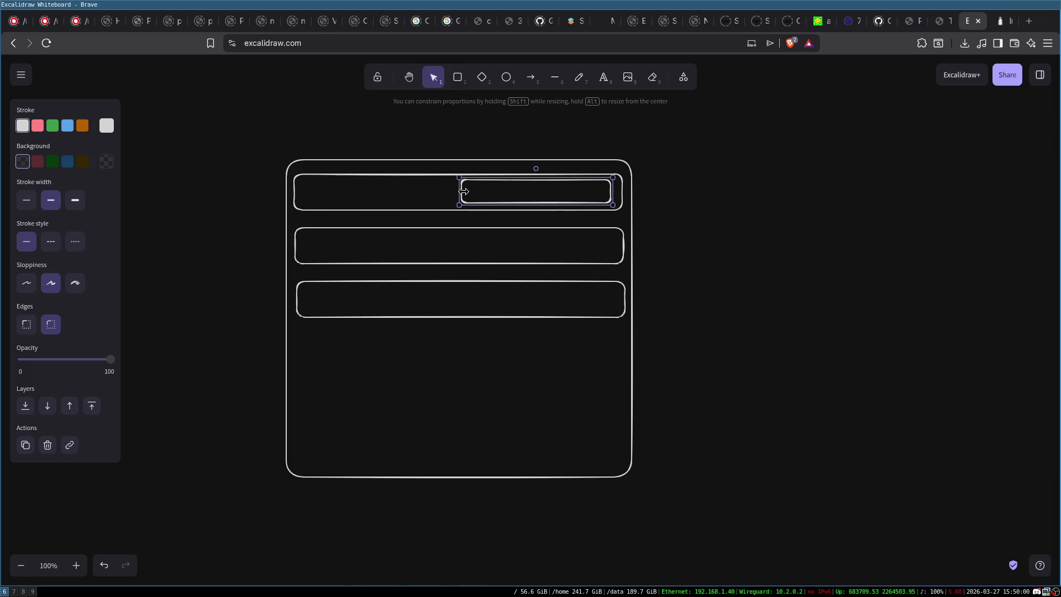
drag(540, 191, 445, 195)
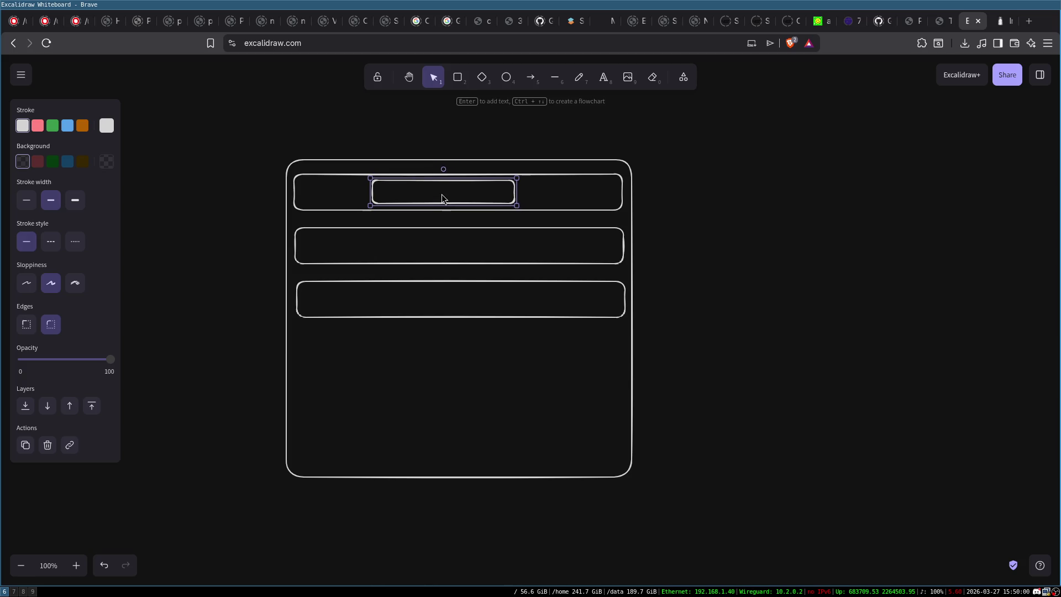
key(Return)
text(ogin/Password)
click(405, 145)
click(423, 190)
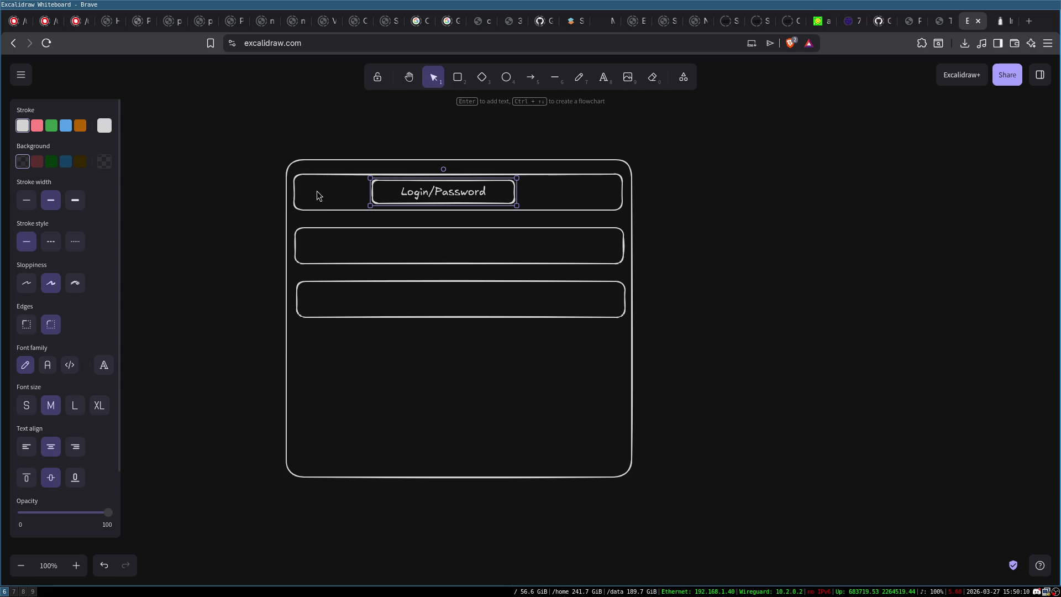
Draw a small box left of Login/Password and copy it to the right side.
click(457, 77)
drag(300, 177, 366, 205)
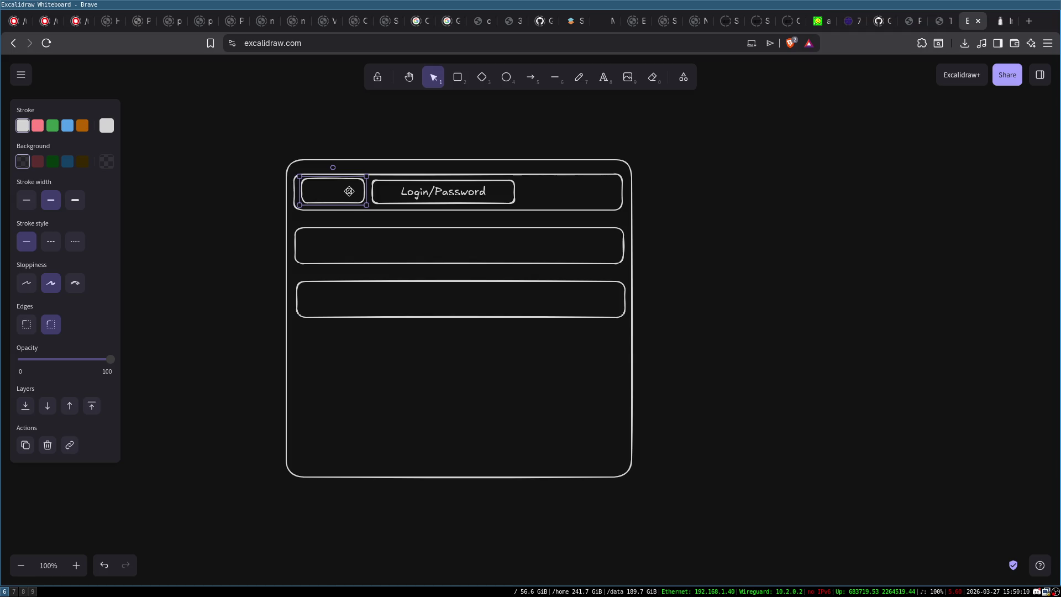
double_click(338, 194)
key(Escape)
key(Escape)
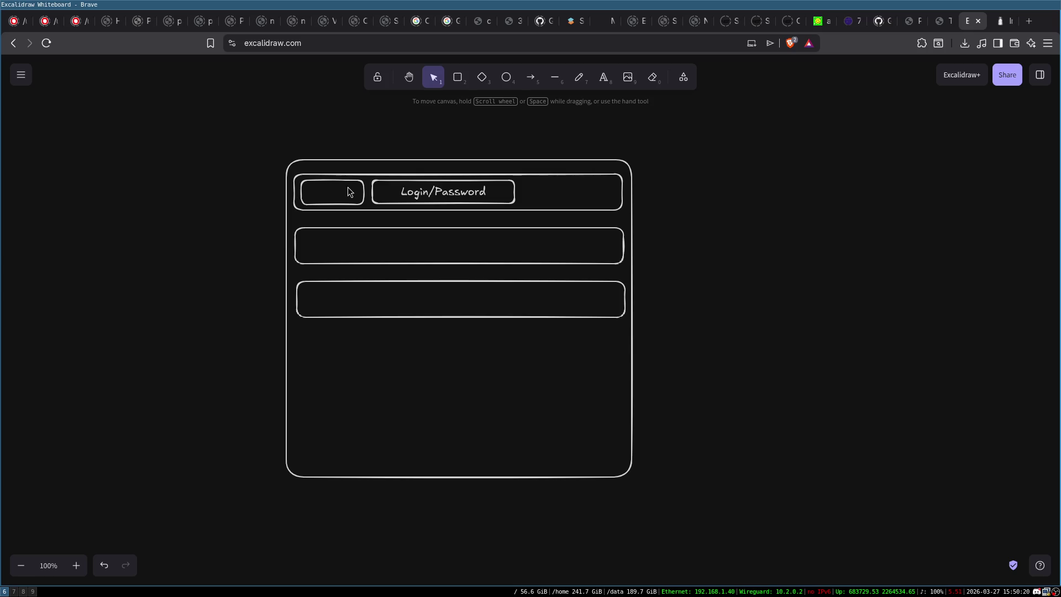
click(354, 182)
drag(354, 186, 614, 192)
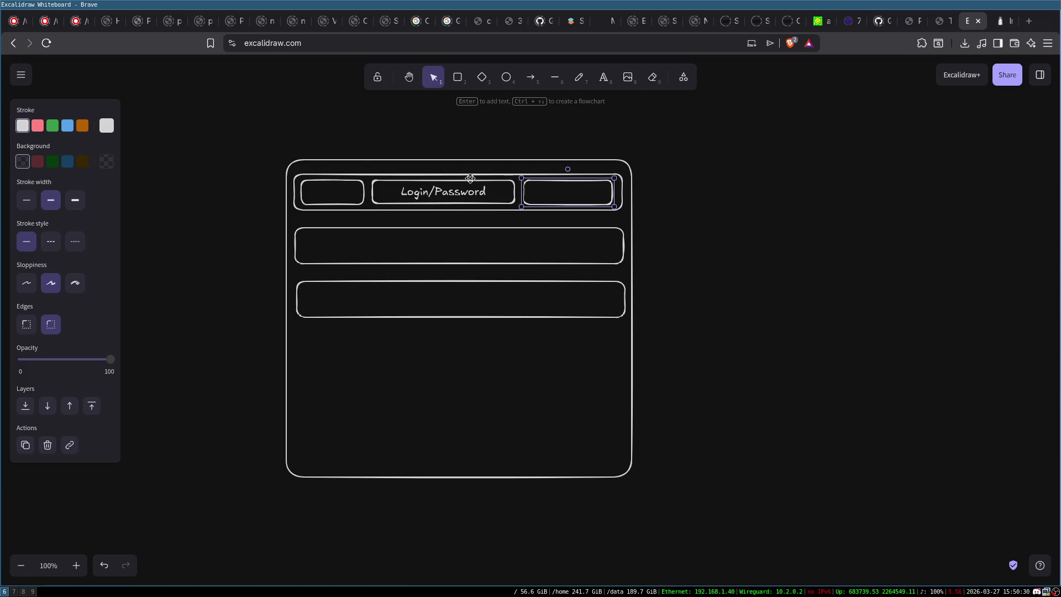
Label the right-hand box CryptoParams.
double_click(562, 194)
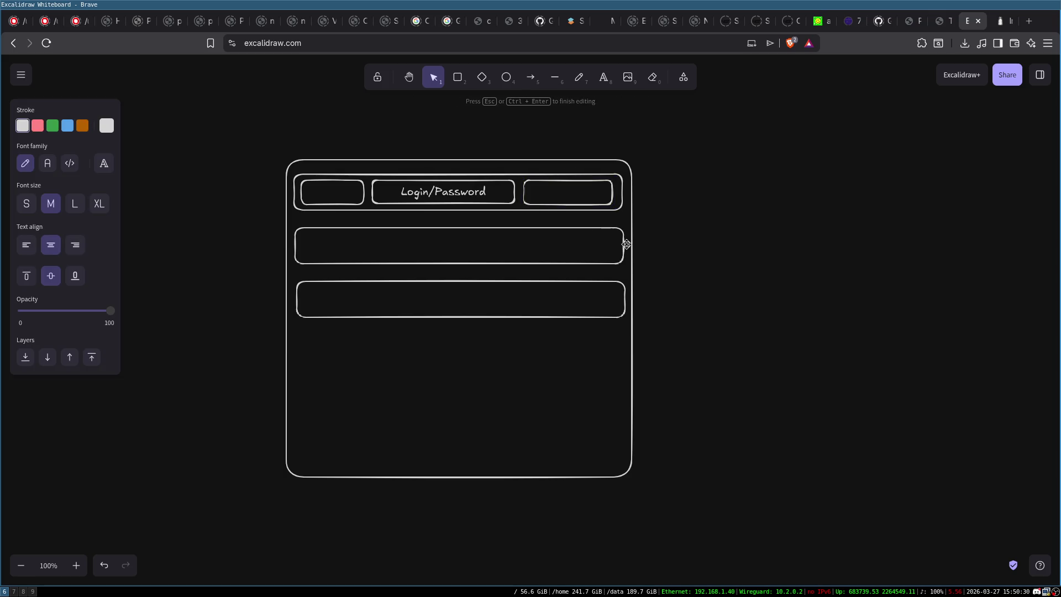
text(Crypto)
text(Para,s)
key(BackSpace)
key(BackSpace)
text(ms)
click(364, 198)
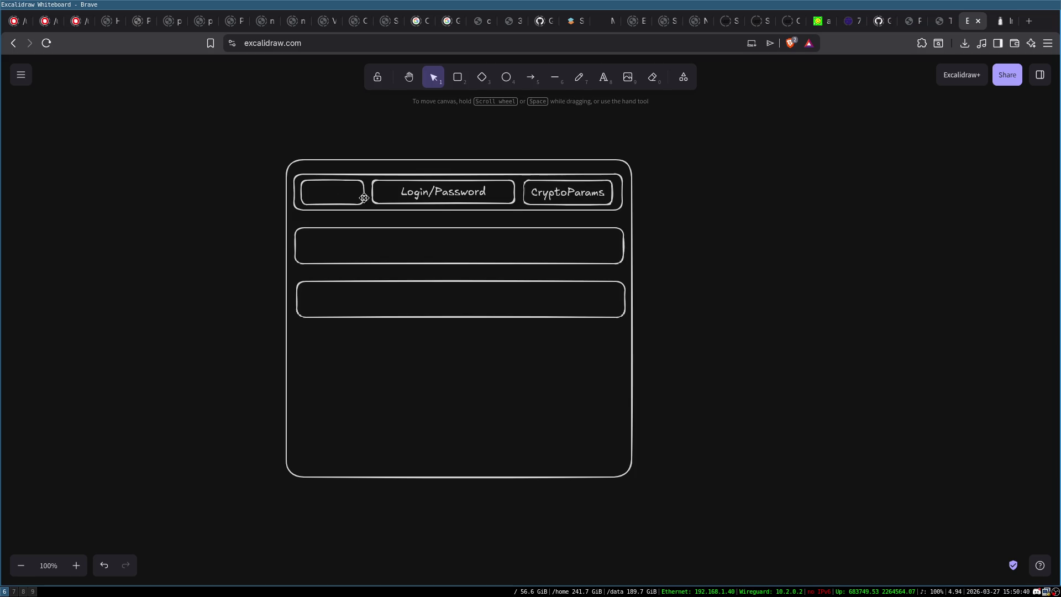
Label the left box Index and delete the two empty bars below the header.
double_click(328, 192)
text(Index)
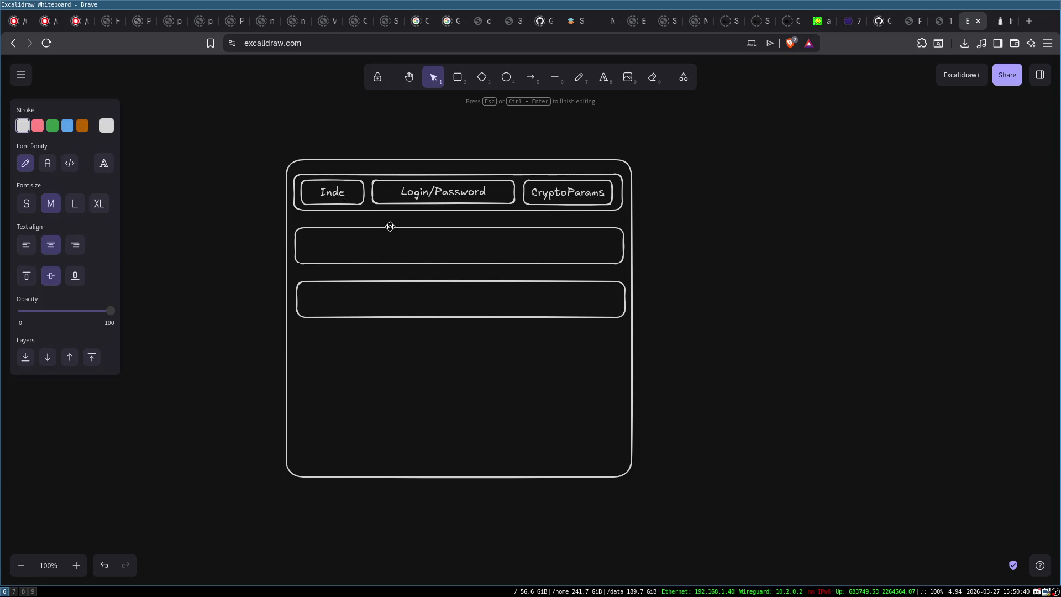
click(349, 146)
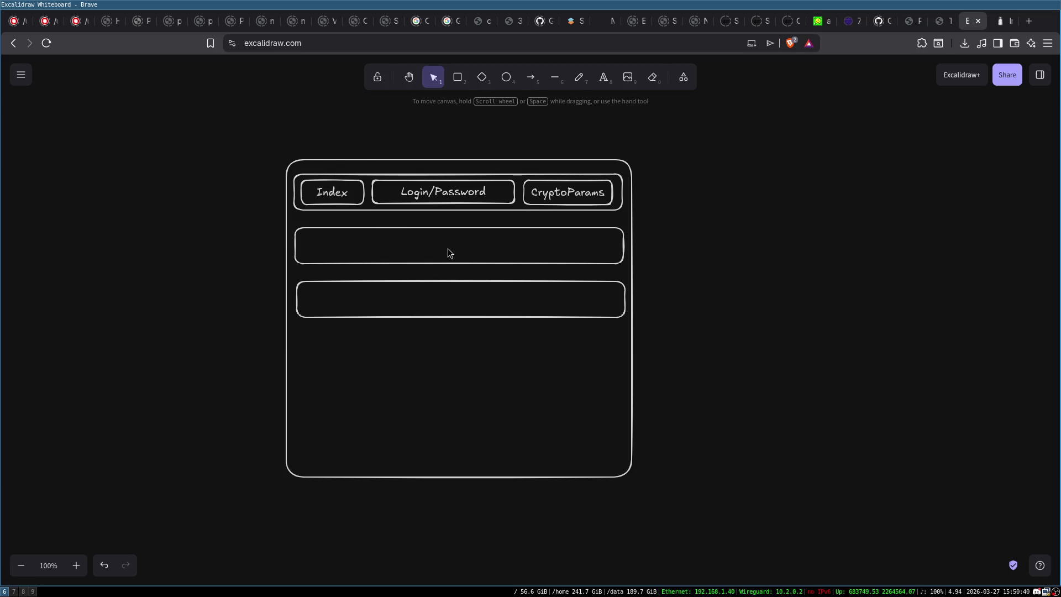
drag(254, 219, 686, 338)
key(Delete)
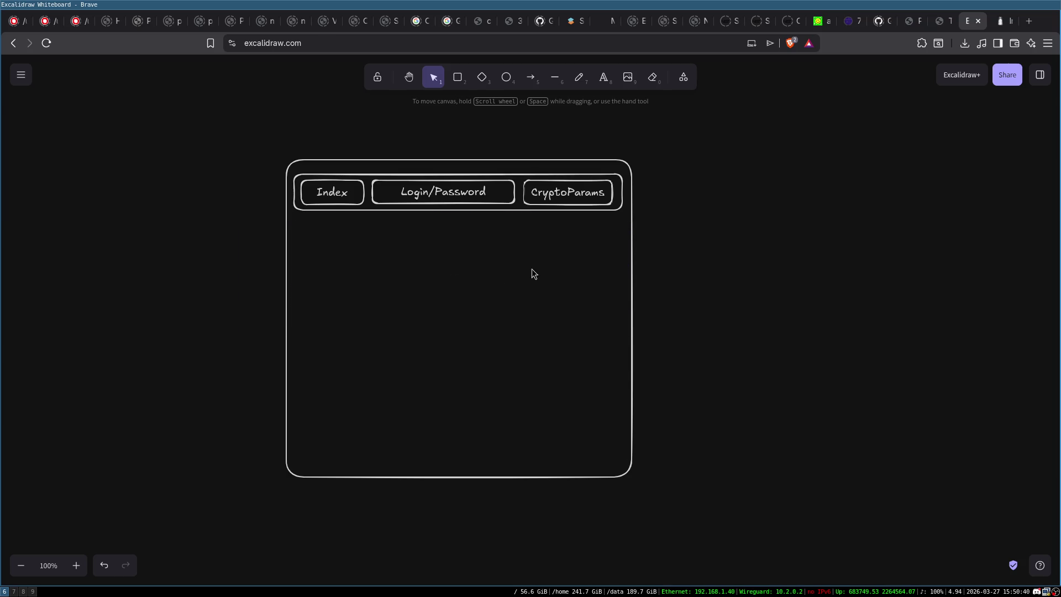
Copy the header bar and paste two copies stacked below it as rows two and three.
mouse_move(250, 160)
mouse_down()
mouse_move(591, 270)
mouse_move(718, 278)
mouse_up()
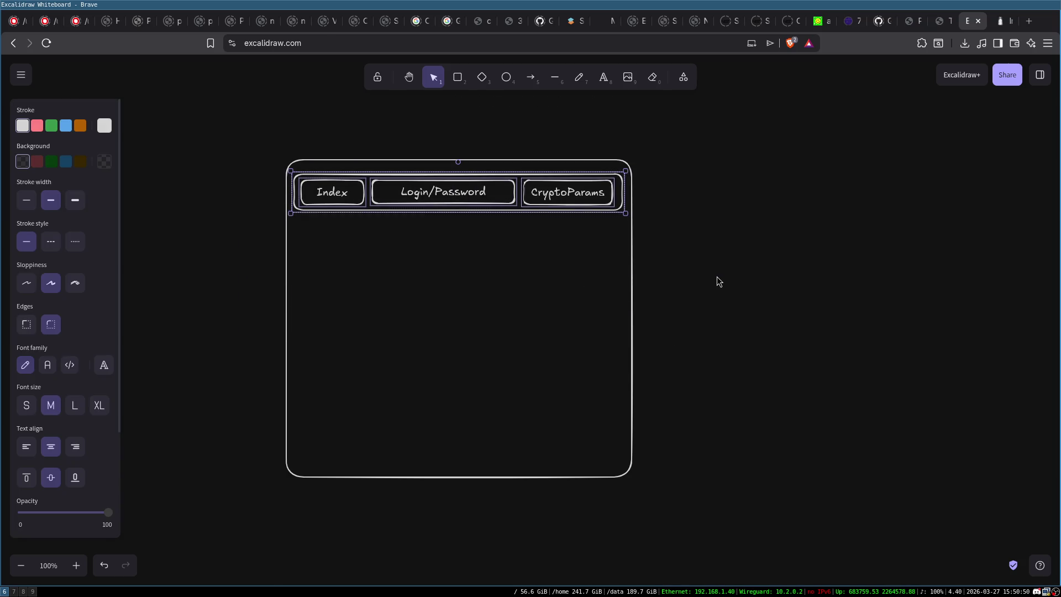
key(ctrl+c)
key(ctrl+v)
mouse_move(619, 286)
mouse_down()
mouse_move(343, 263)
mouse_move(387, 253)
mouse_move(376, 254)
mouse_move(368, 296)
mouse_move(411, 299)
mouse_up()
key(ctrl+v)
click(581, 307)
Outline all three Login/Password boxes in red, then draw a wide box right of the frame.
click(410, 285)
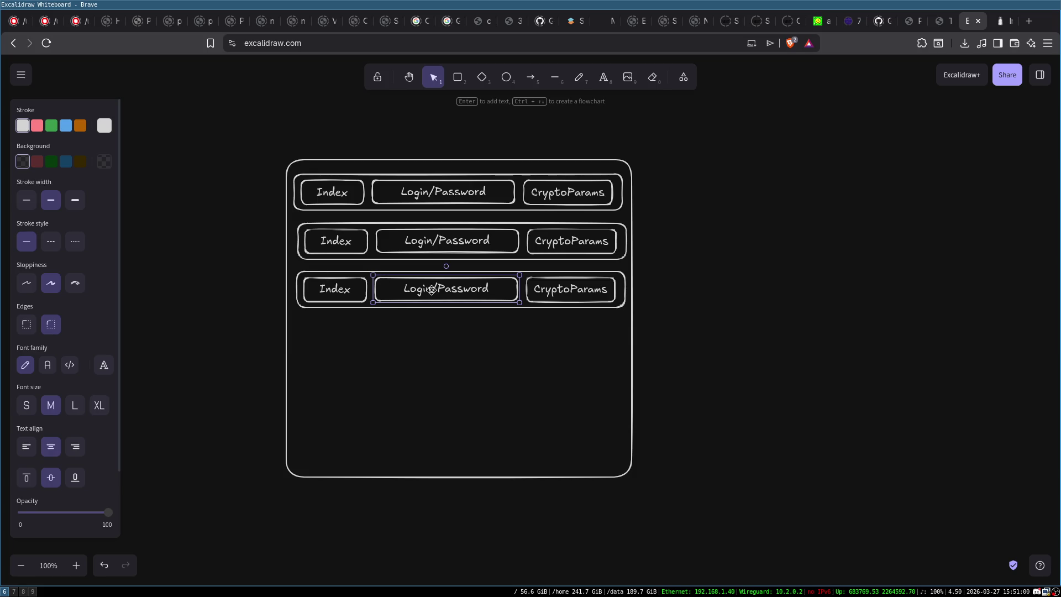
click(37, 125)
click(421, 246)
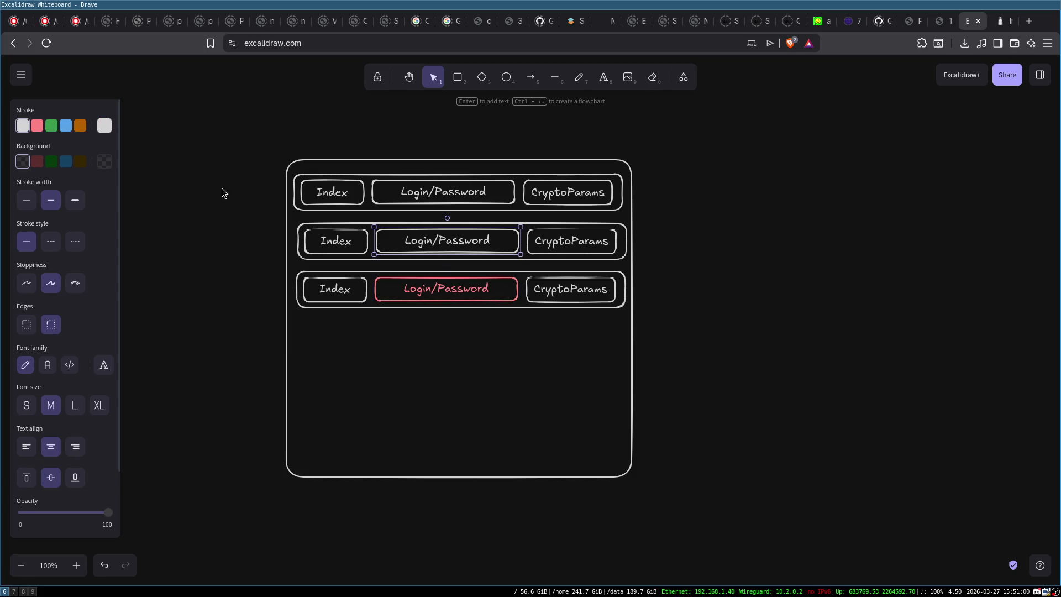
click(35, 126)
click(393, 195)
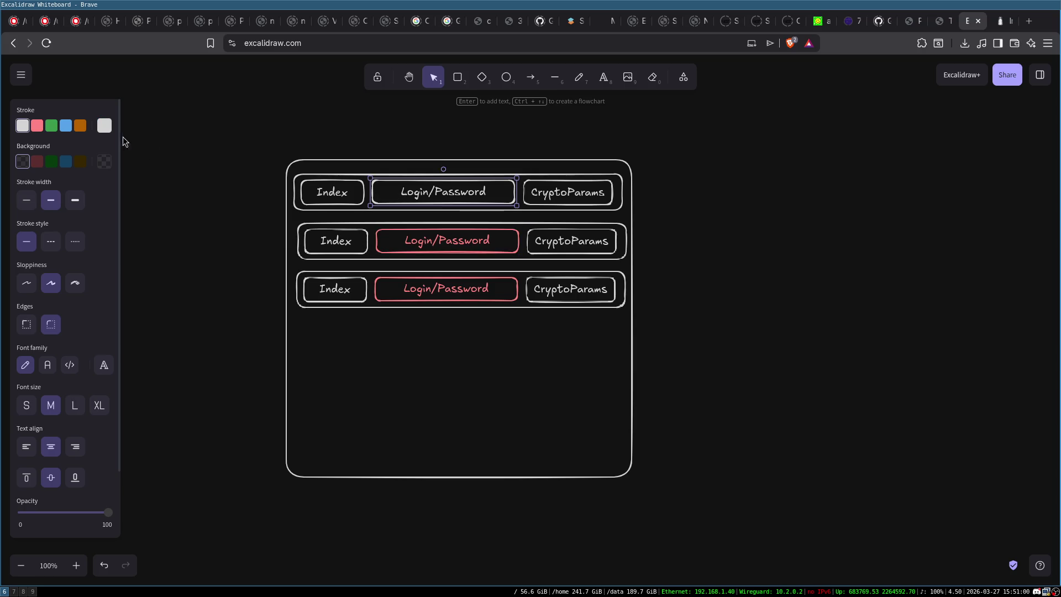
click(37, 125)
click(491, 154)
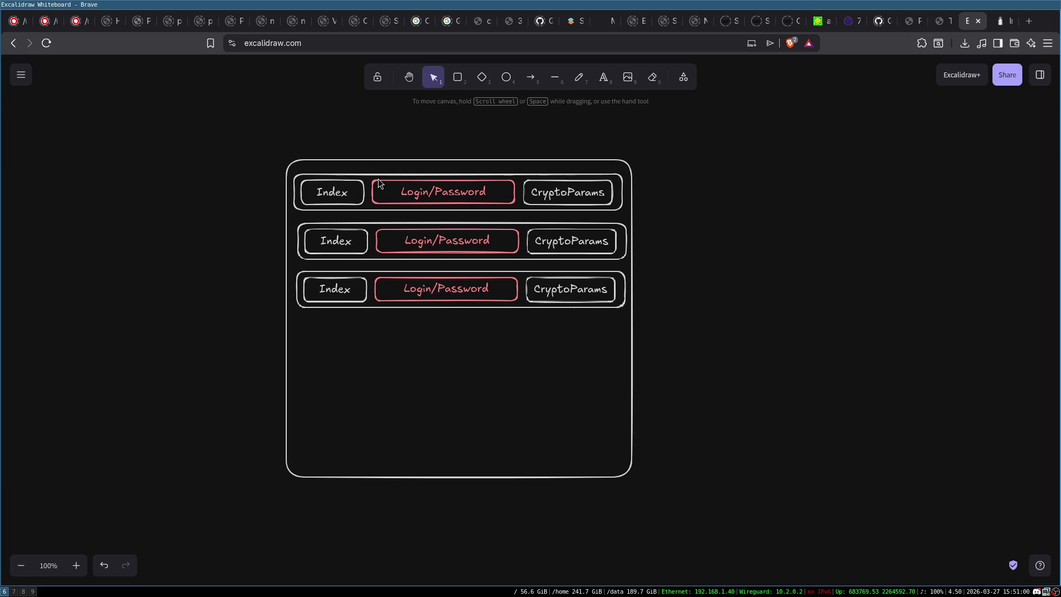
click(458, 80)
drag(670, 193, 969, 237)
Make the new box's outline white and place two small side-by-side boxes inside, widening the left one.
click(22, 126)
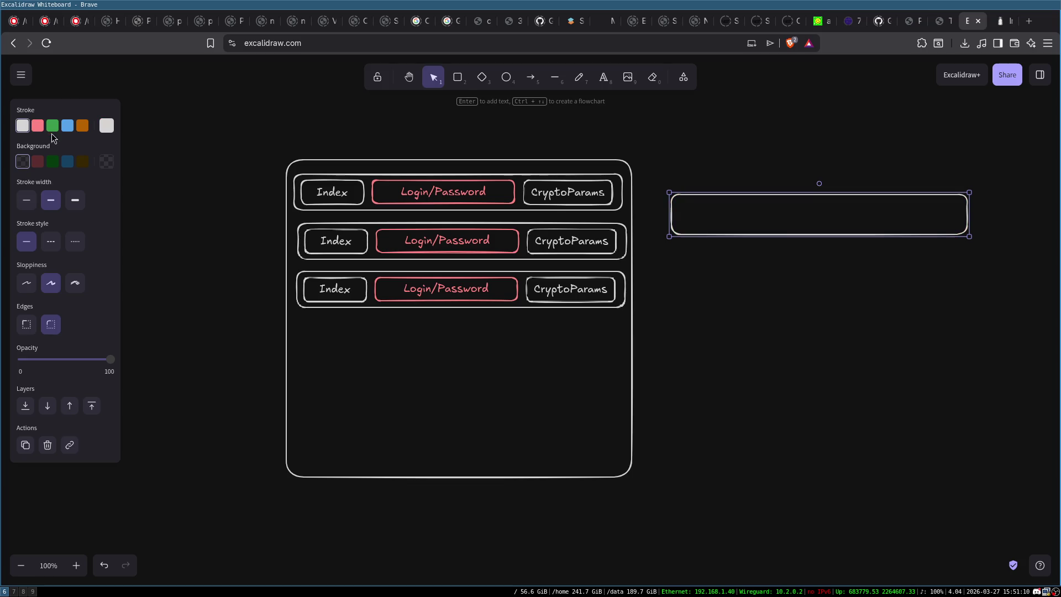
click(457, 77)
mouse_move(680, 200)
mouse_down()
mouse_move(788, 225)
mouse_move(890, 211)
mouse_up()
key(ctrl+c)
key(ctrl+v)
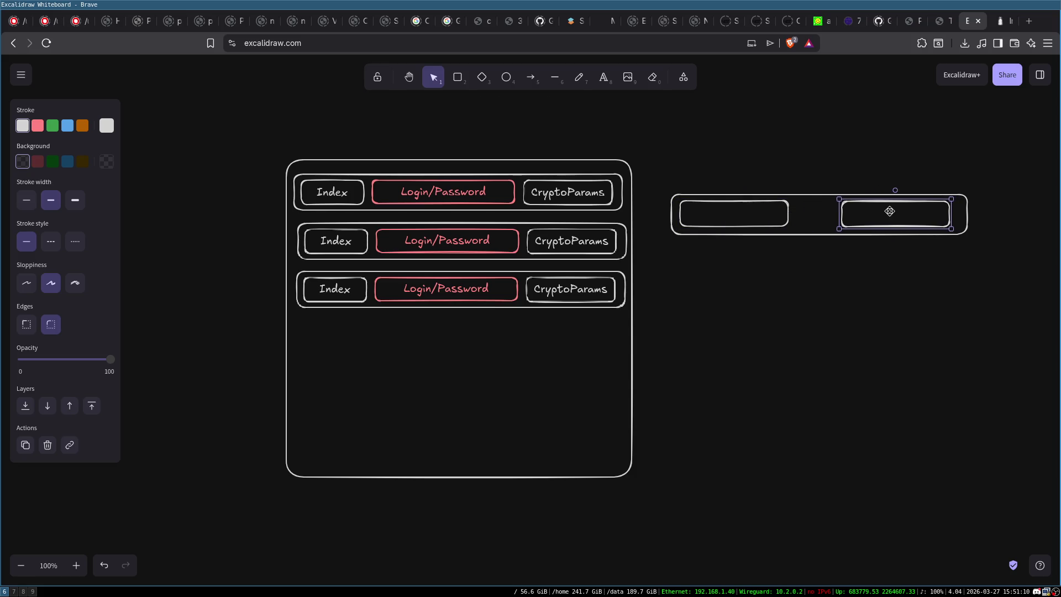
click(782, 218)
click(790, 213)
drag(790, 212, 829, 212)
click(840, 213)
Add a 512B label above the wide box and narrow the left inner box.
double_click(792, 184)
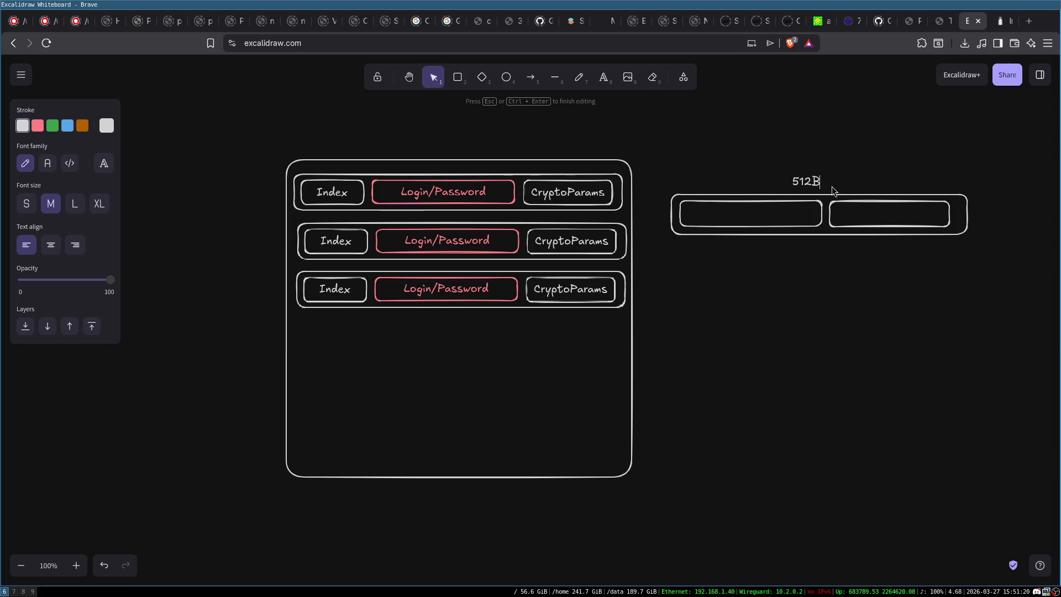
click(805, 222)
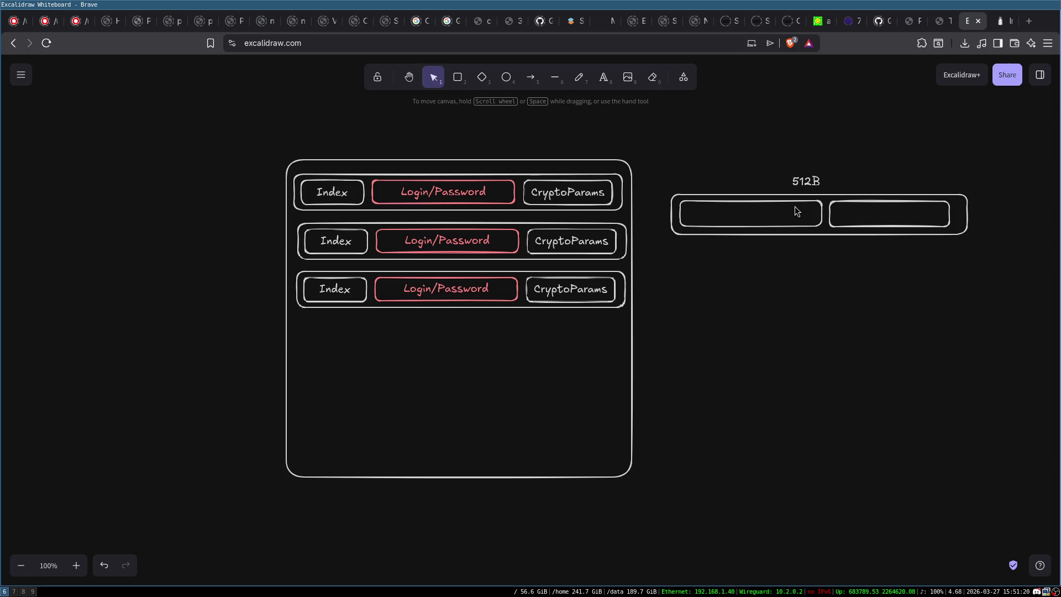
click(835, 204)
click(708, 207)
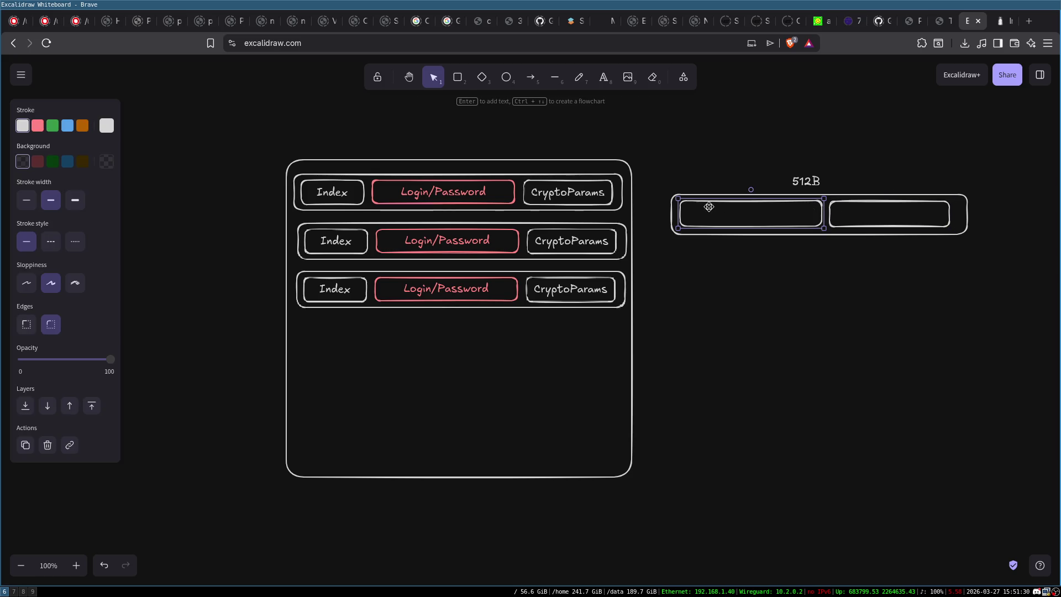
drag(823, 213, 806, 213)
Select the right inner box, then marquee-select the whole 512B group.
click(832, 216)
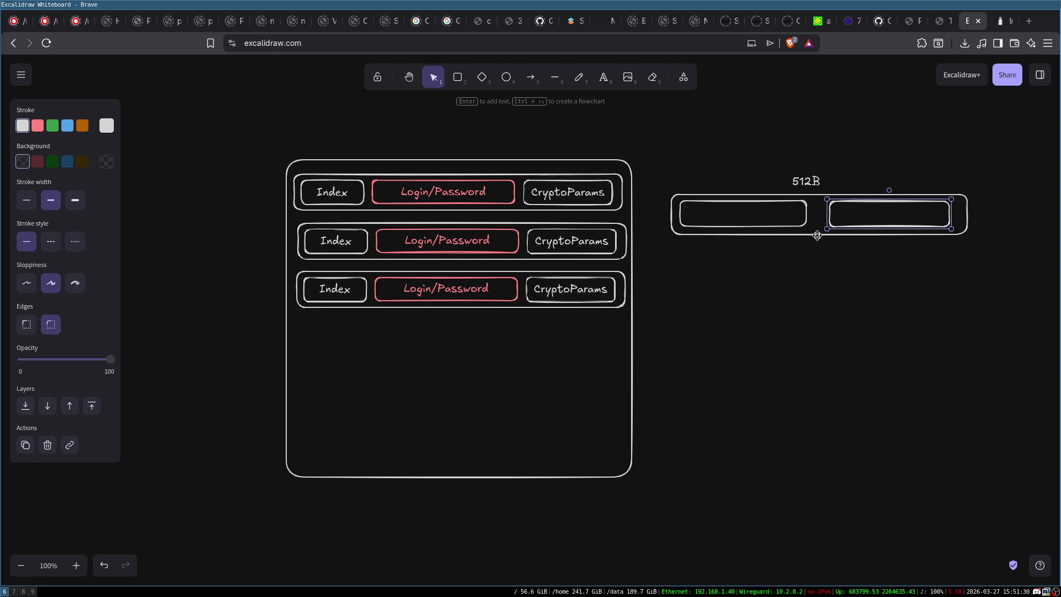
click(862, 273)
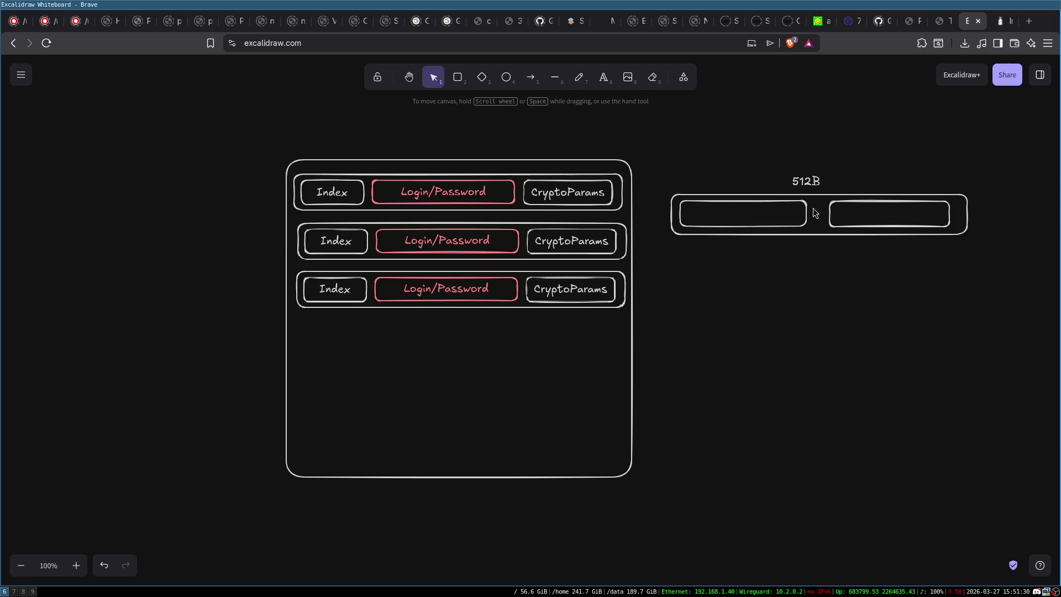
click(900, 226)
click(788, 254)
mouse_move(669, 171)
mouse_down()
mouse_move(1058, 301)
mouse_move(906, 312)
mouse_up()
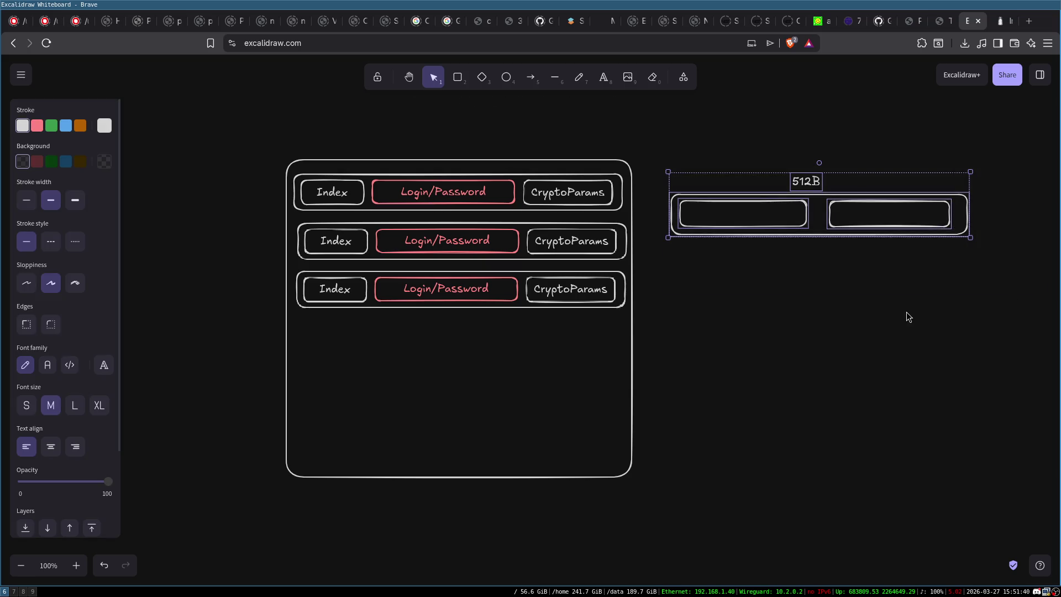
click(906, 311)
drag(694, 168, 979, 306)
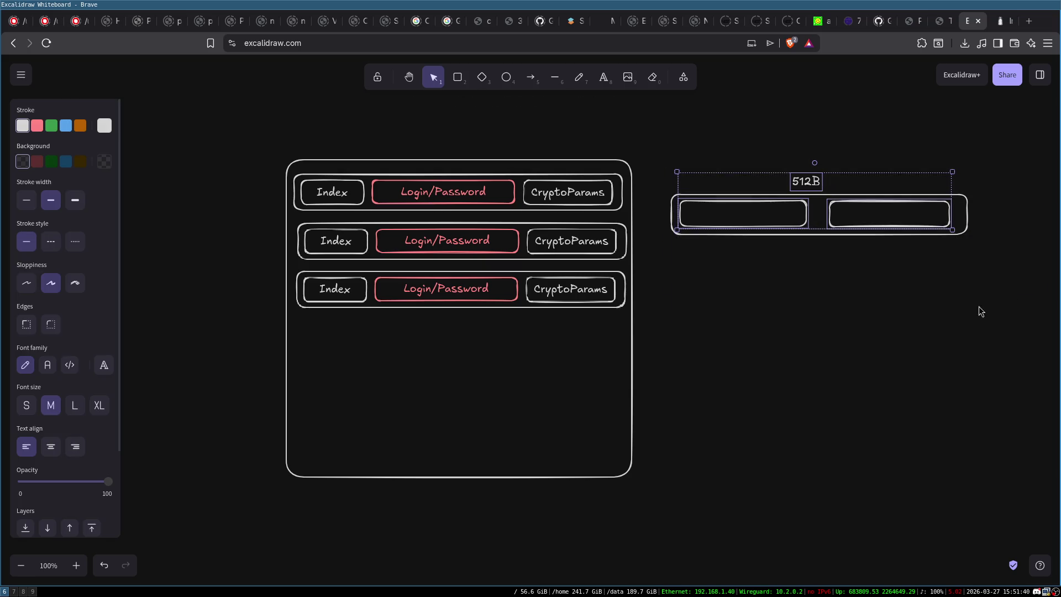
click(947, 306)
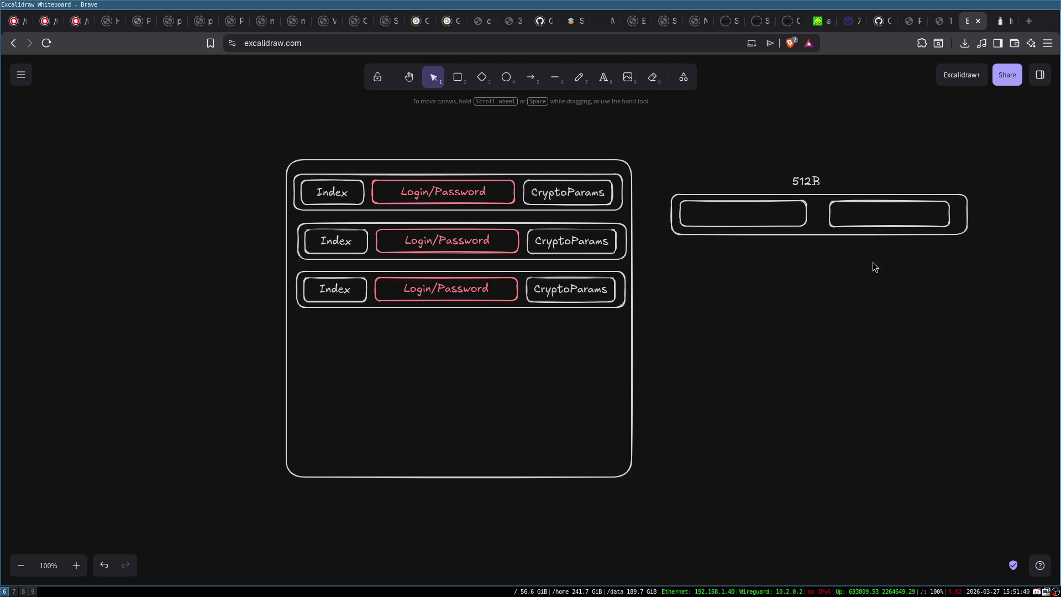
Check the inner boxes and 512B group selections, then select and clear the whole frame.
click(731, 202)
click(902, 202)
click(714, 169)
mouse_move(649, 149)
mouse_down()
mouse_move(812, 240)
mouse_move(1033, 315)
mouse_move(764, 220)
mouse_up()
click(773, 202)
click(892, 202)
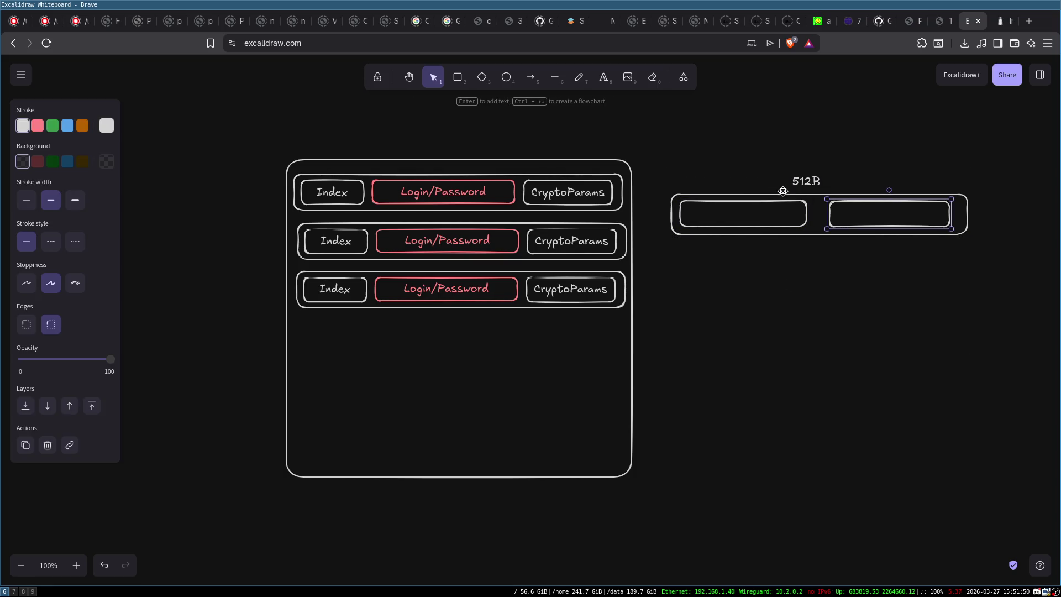
click(767, 200)
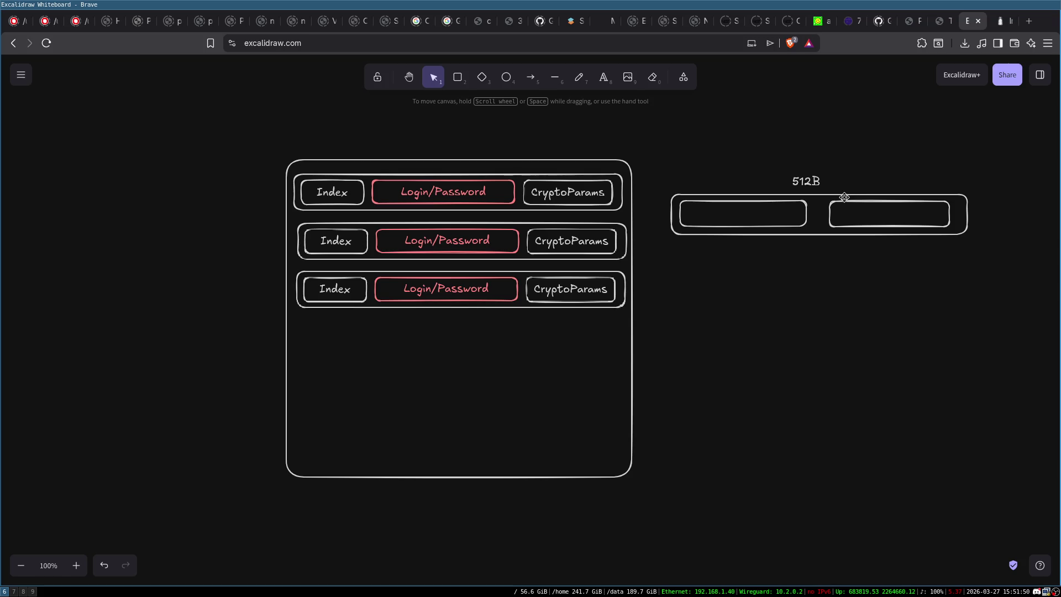
click(821, 194)
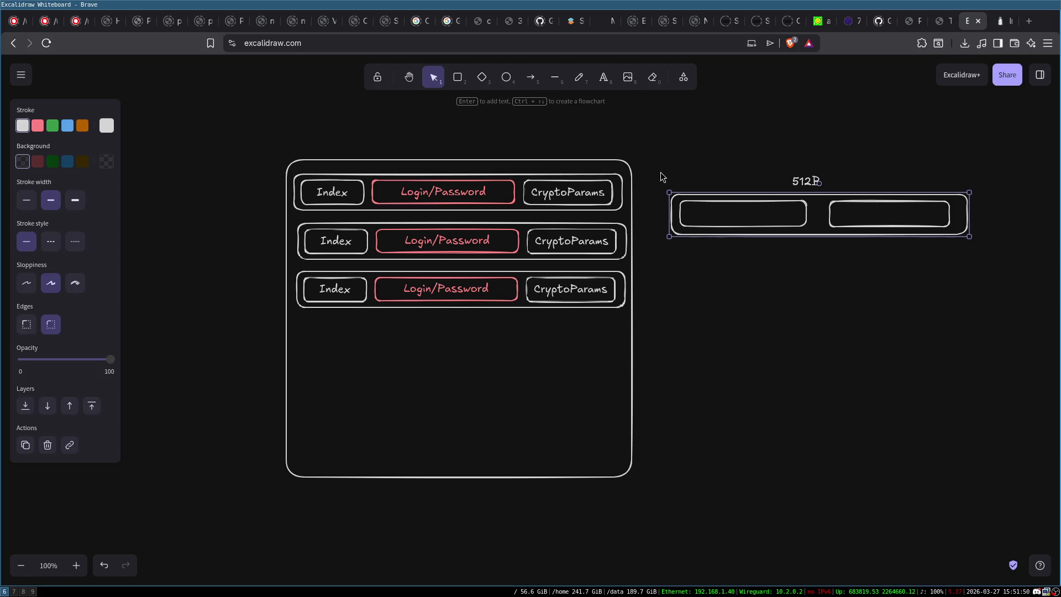
drag(673, 161, 1016, 327)
click(964, 335)
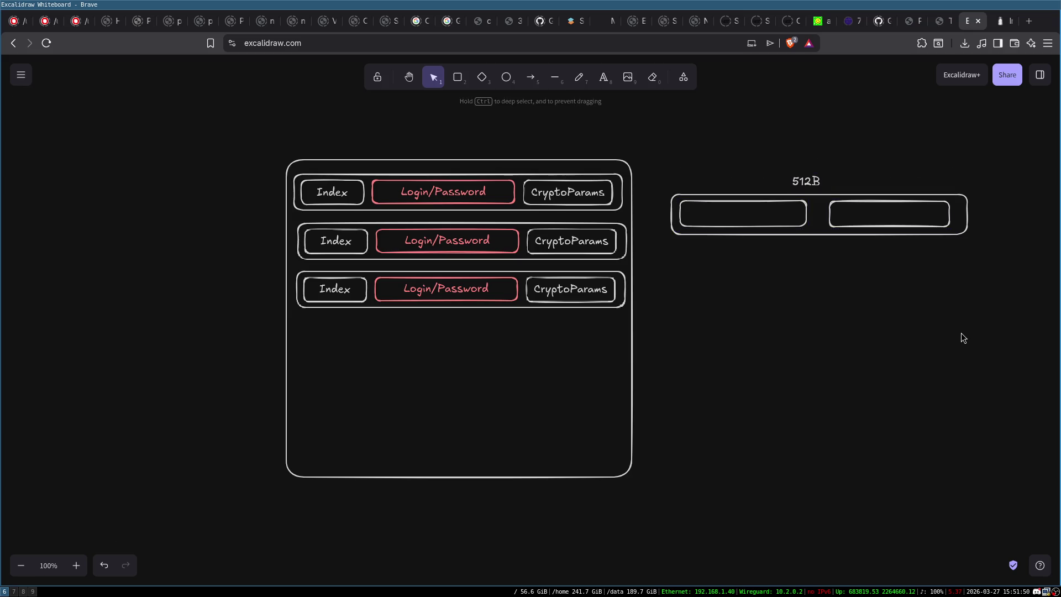
drag(250, 130, 689, 529)
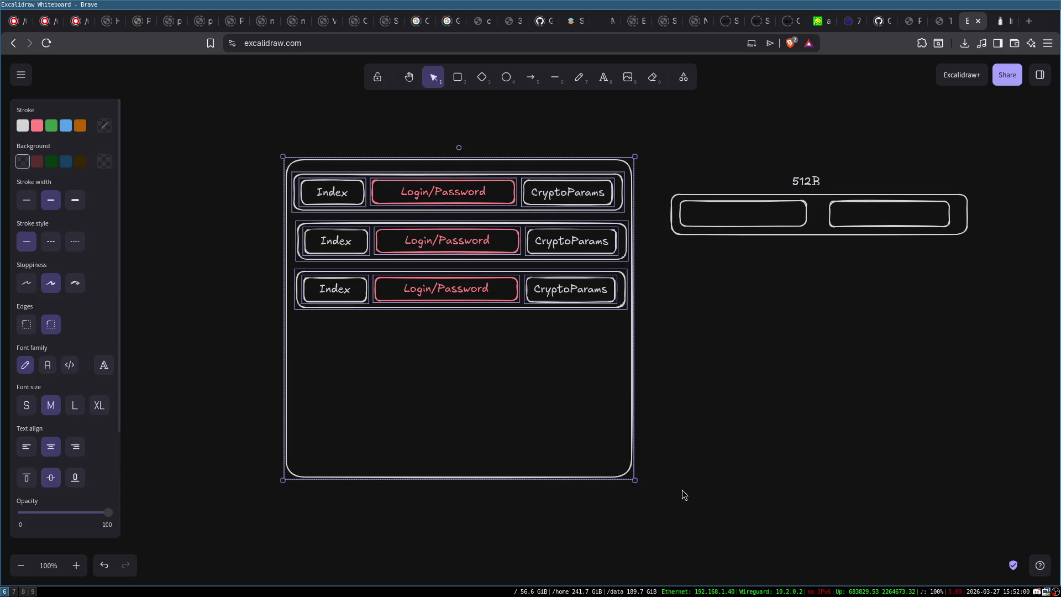
click(680, 464)
Add an AEAD label under the 512B box and a Master Password label above-left of the frame.
double_click(735, 314)
text(AEAD)
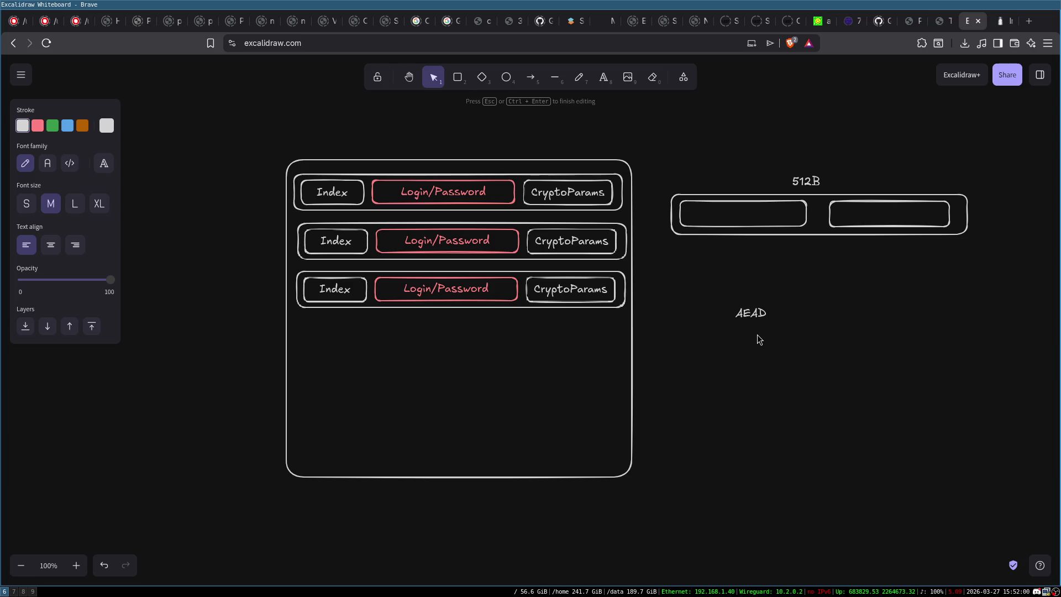
click(773, 337)
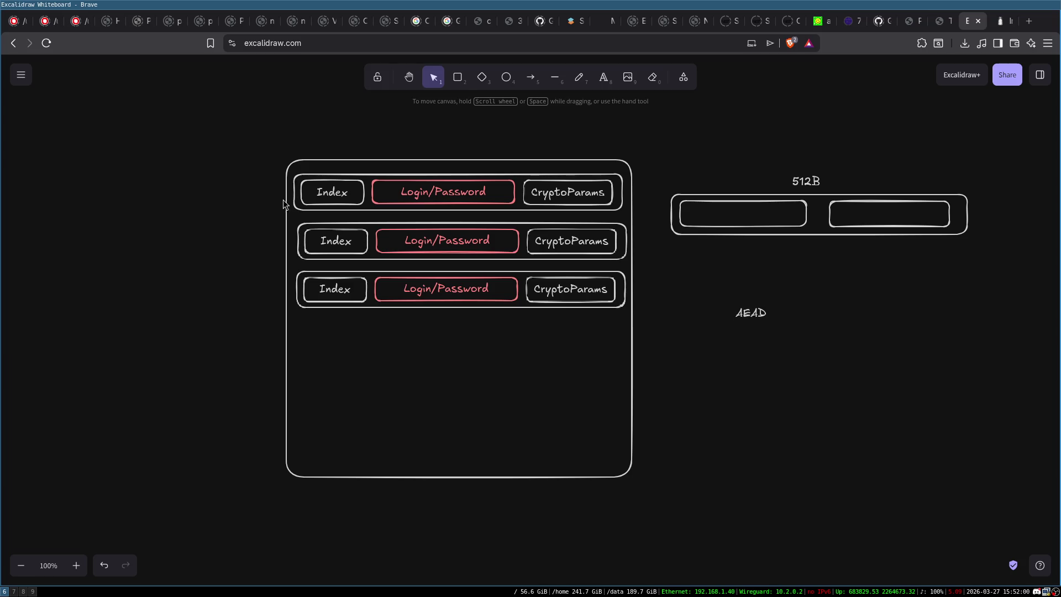
double_click(165, 128)
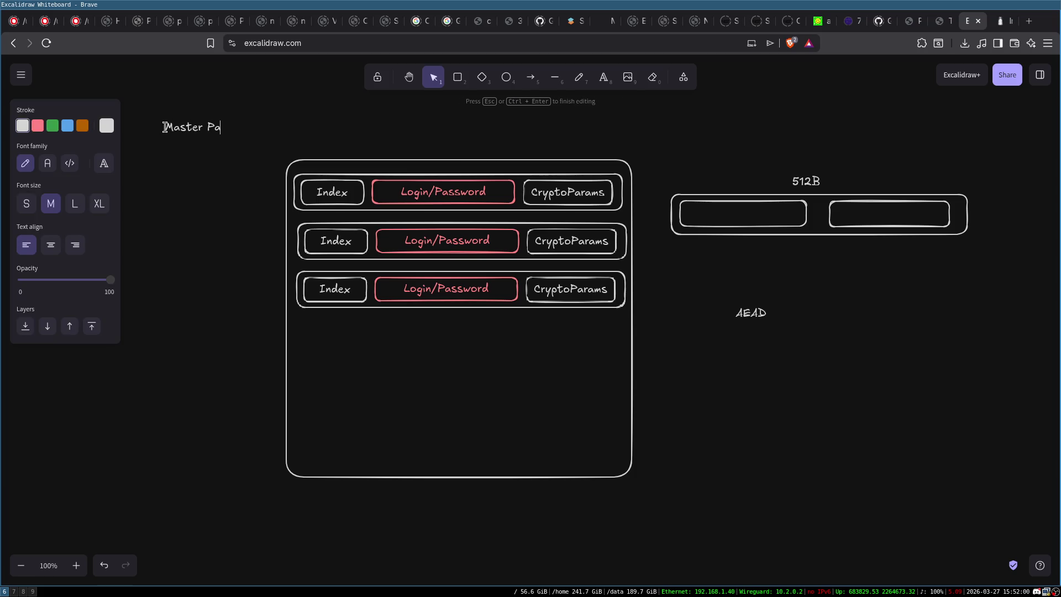
click(422, 115)
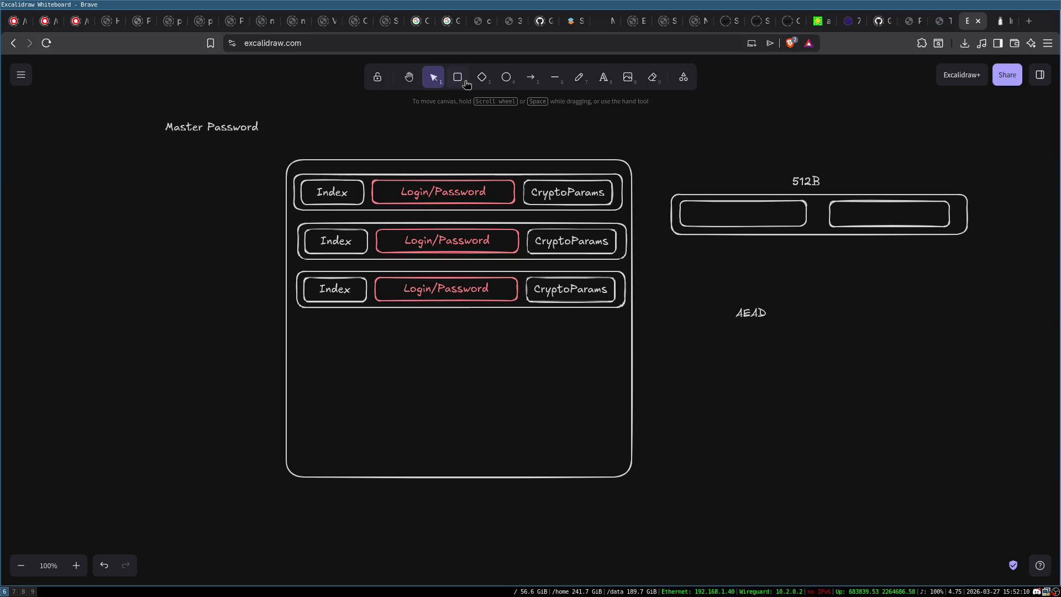
click(481, 76)
Draw a diamond below Master Password with an arrow leading into it.
mouse_move(162, 179)
mouse_down()
mouse_move(218, 226)
mouse_move(216, 248)
mouse_up()
click(529, 78)
drag(192, 128, 185, 208)
click(185, 208)
Write PBKDF inside the diamond, correcting the earlier KDF text.
double_click(184, 207)
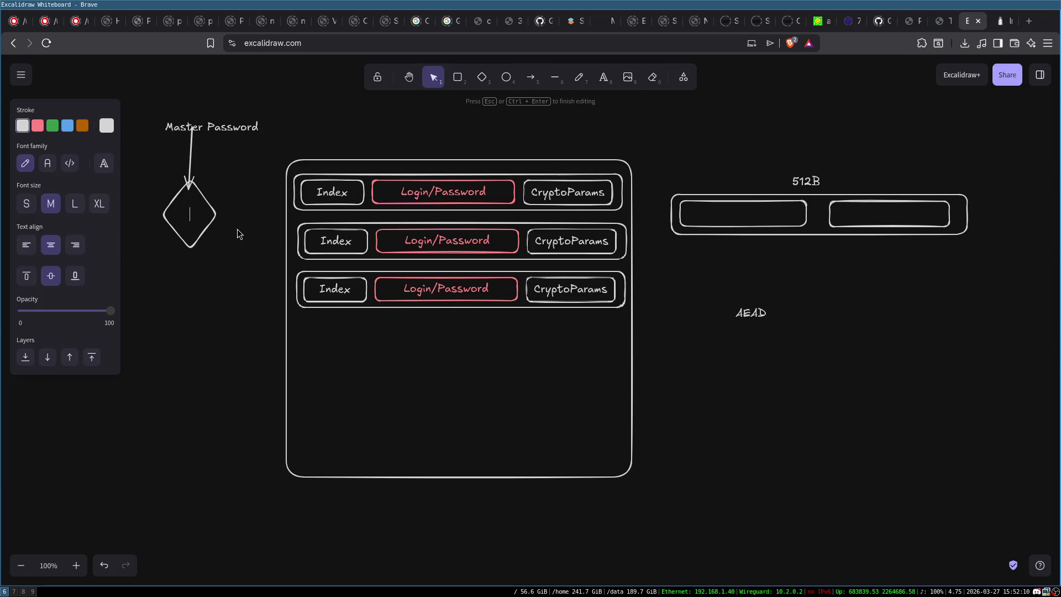
text(KDF)
key(BackSpace)
key(BackSpace)
key(BackSpace)
text(PW)
text( BKD)
text(F)
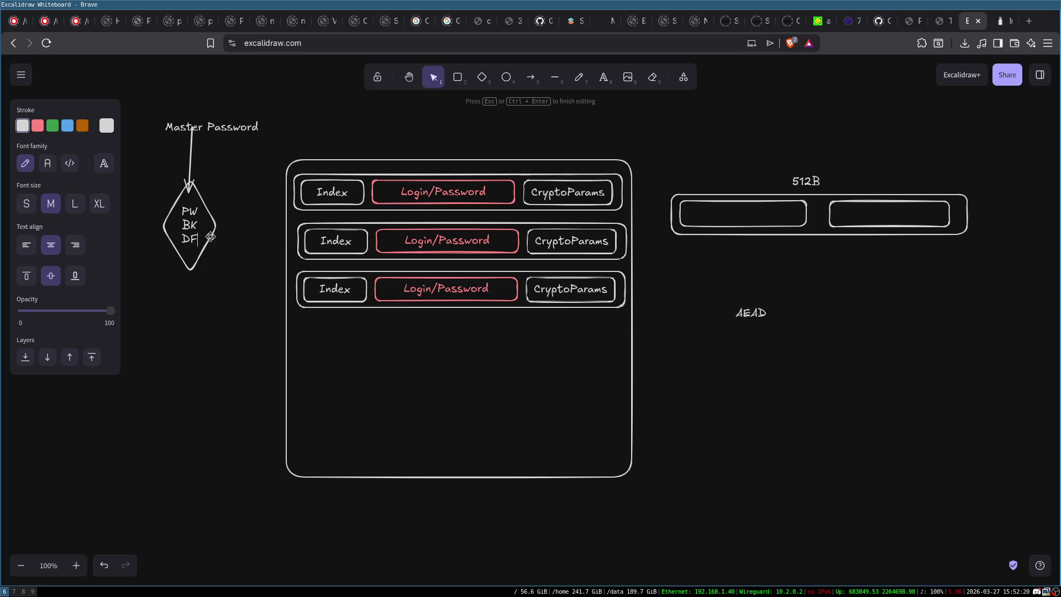
key(ctrl+a)
click(204, 216)
key(BackSpace)
key(BackSpace)
click(222, 279)
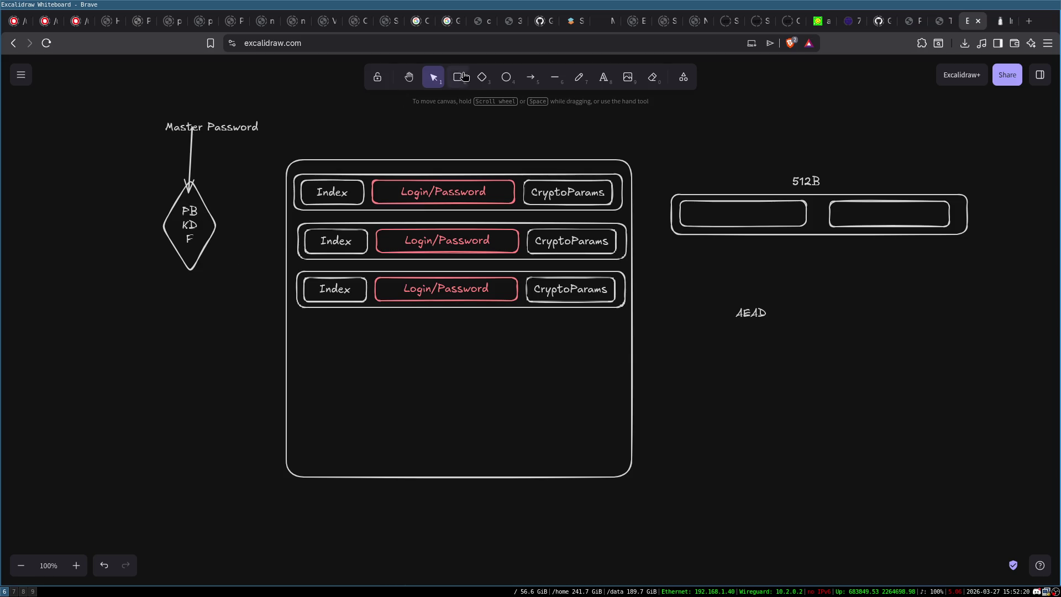
Draw an arrow pointing down from the PBKDF diamond.
click(531, 77)
drag(190, 273, 190, 335)
click(181, 356)
click(190, 327)
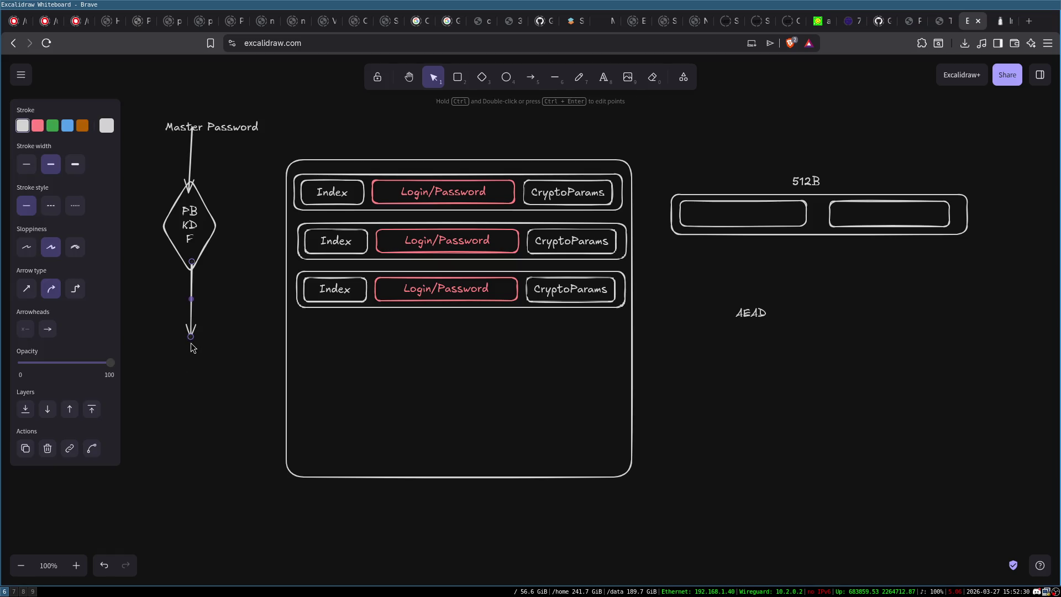
Add a Master Key label centred under the arrow tip.
double_click(191, 345)
text(Key)
click(223, 352)
click(191, 348)
drag(192, 348, 189, 347)
click(336, 179)
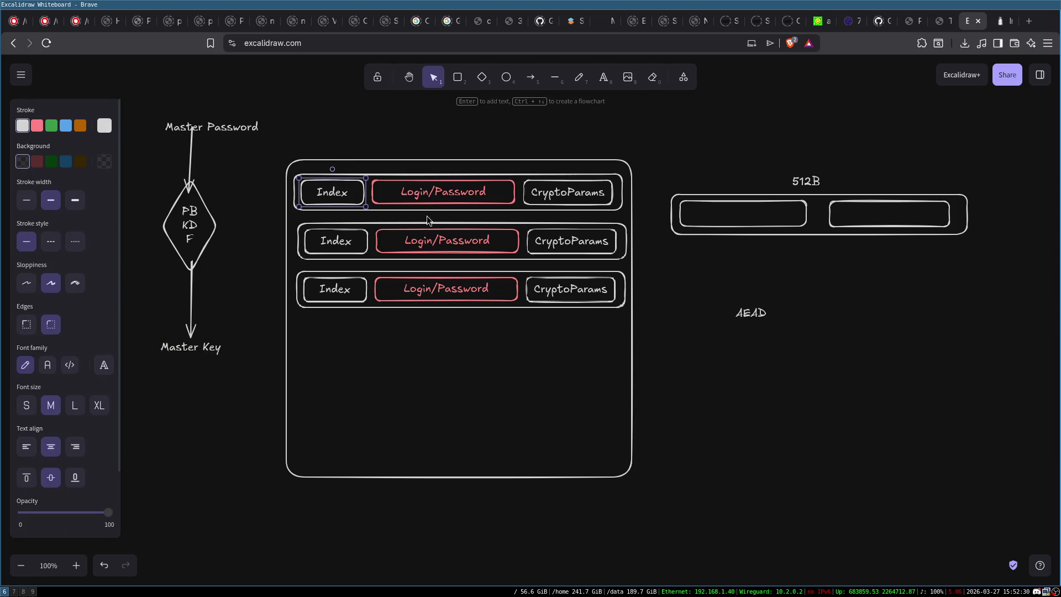
Draw an arrow down-left from Master Key and label its tip DB Key.
click(210, 395)
click(531, 77)
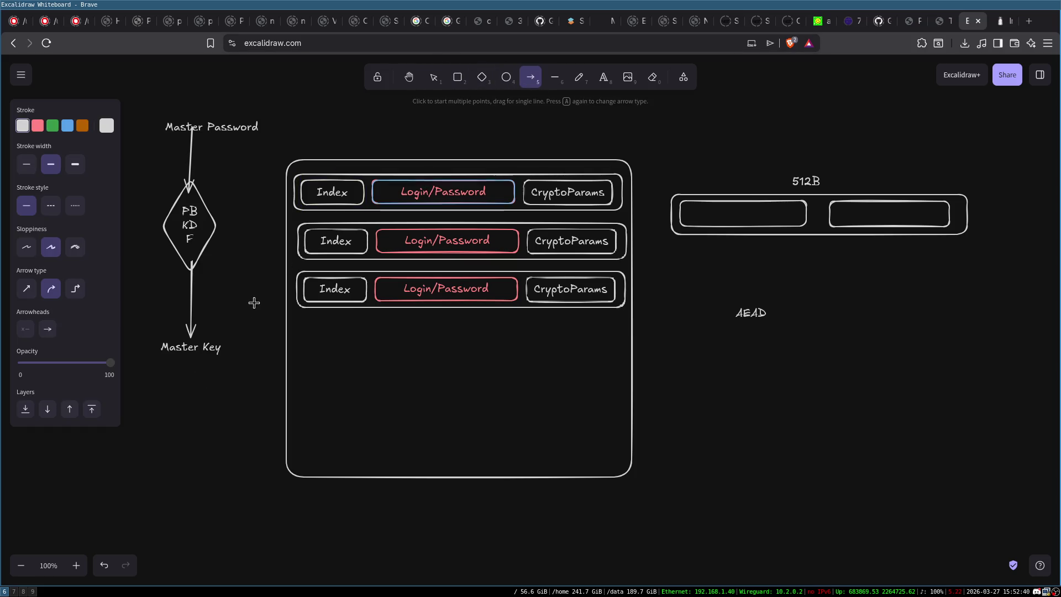
drag(175, 354, 154, 437)
mouse_move(271, 135)
mouse_down()
mouse_move(607, 547)
mouse_move(669, 553)
mouse_up()
click(169, 445)
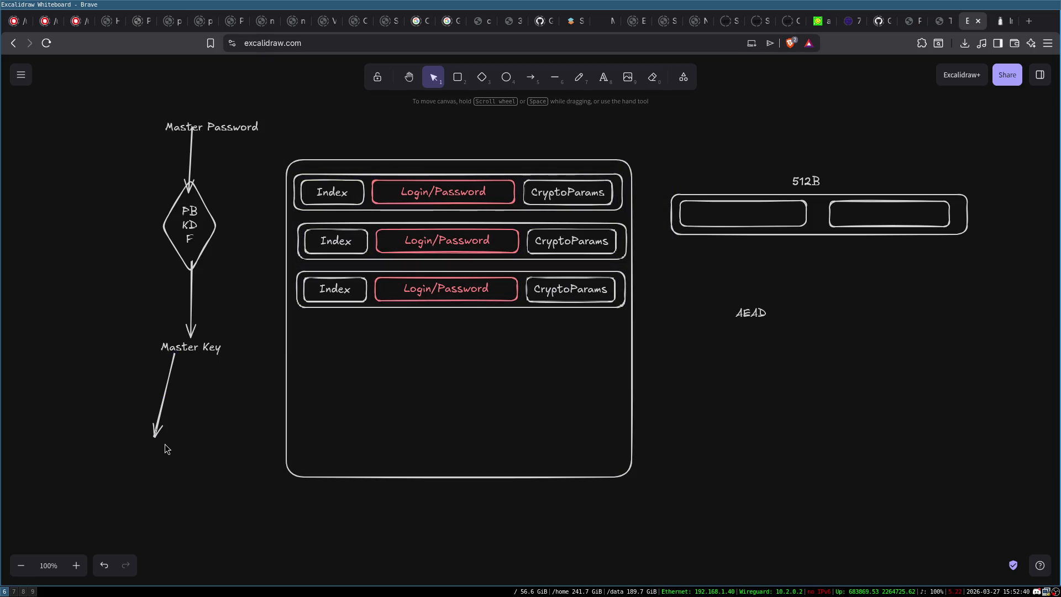
double_click(148, 442)
text(DB)
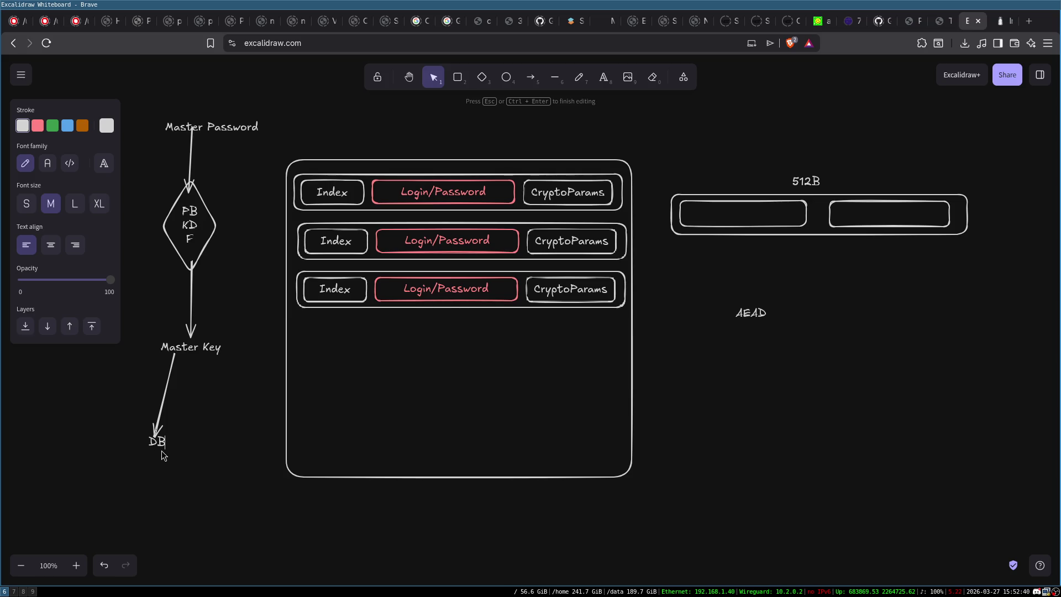
text( Key)
click(275, 365)
Draw a second arrow down-right from Master Key.
click(205, 352)
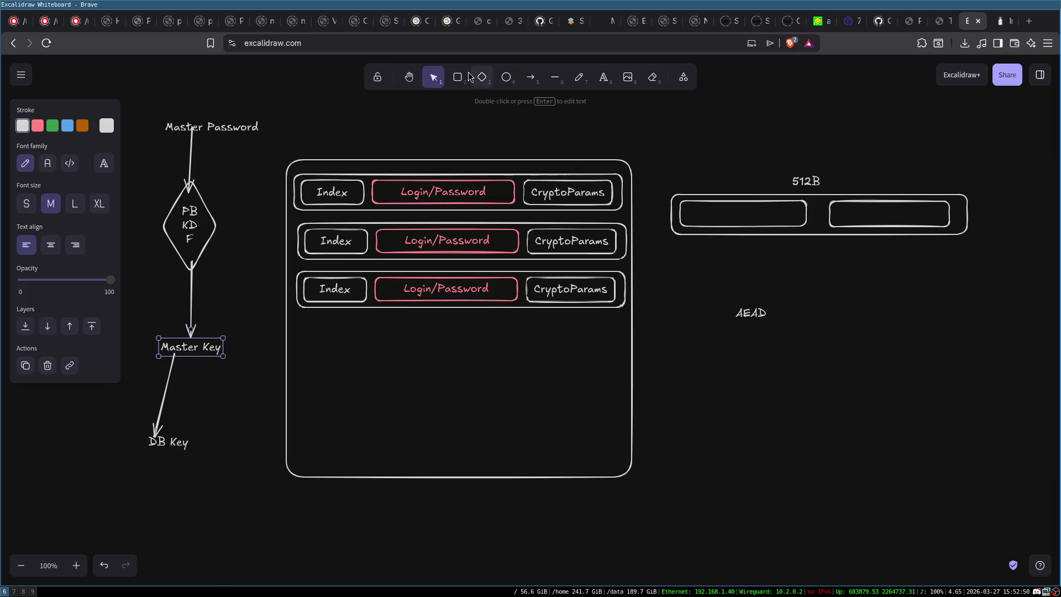
click(530, 78)
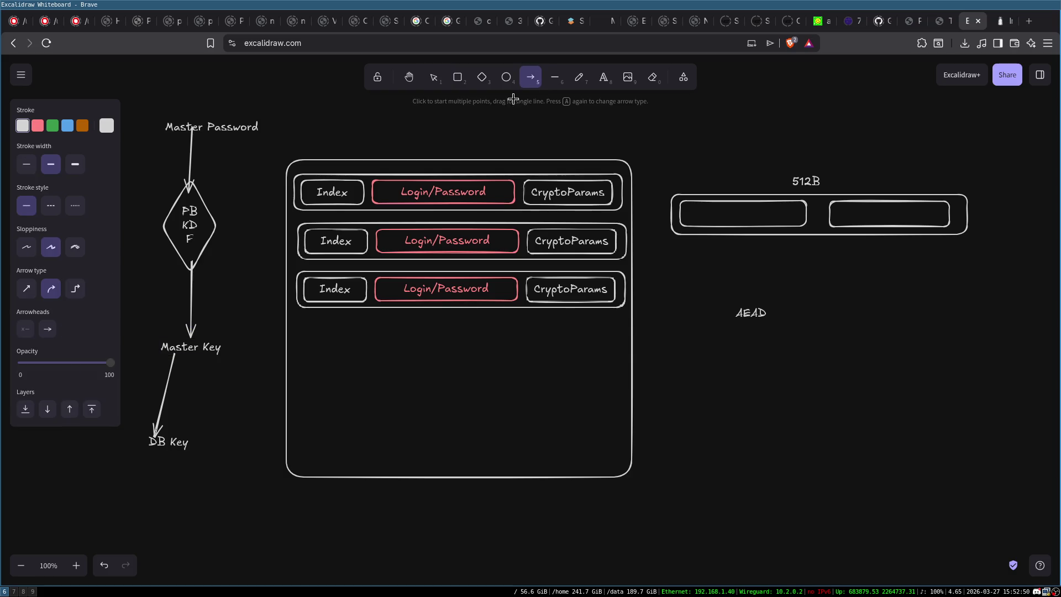
drag(208, 347, 223, 407)
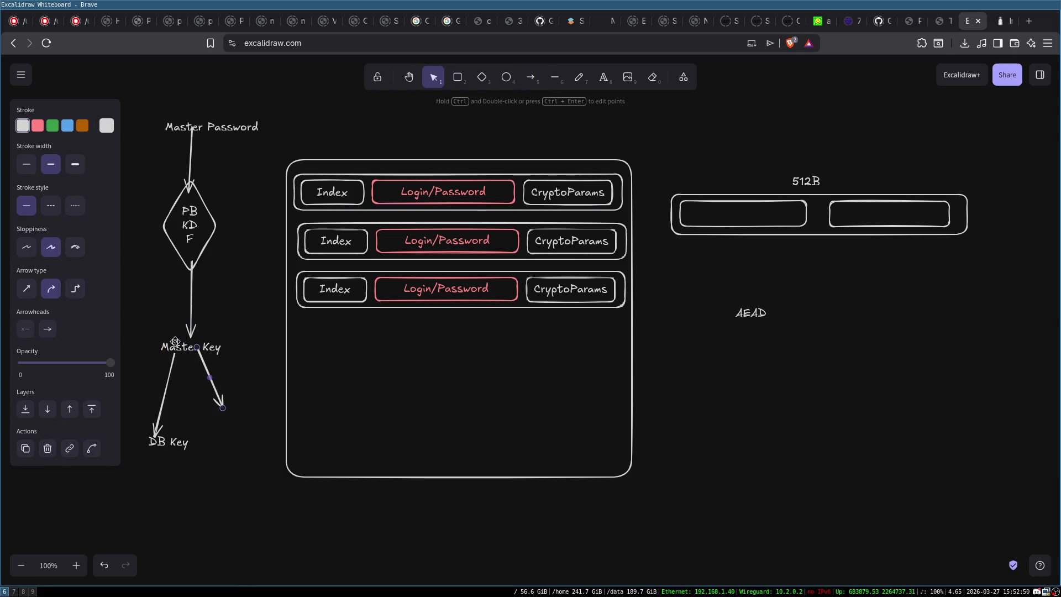
Select the table's row boxes, Login/Password boxes and the DB Key label to check the layout.
click(307, 175)
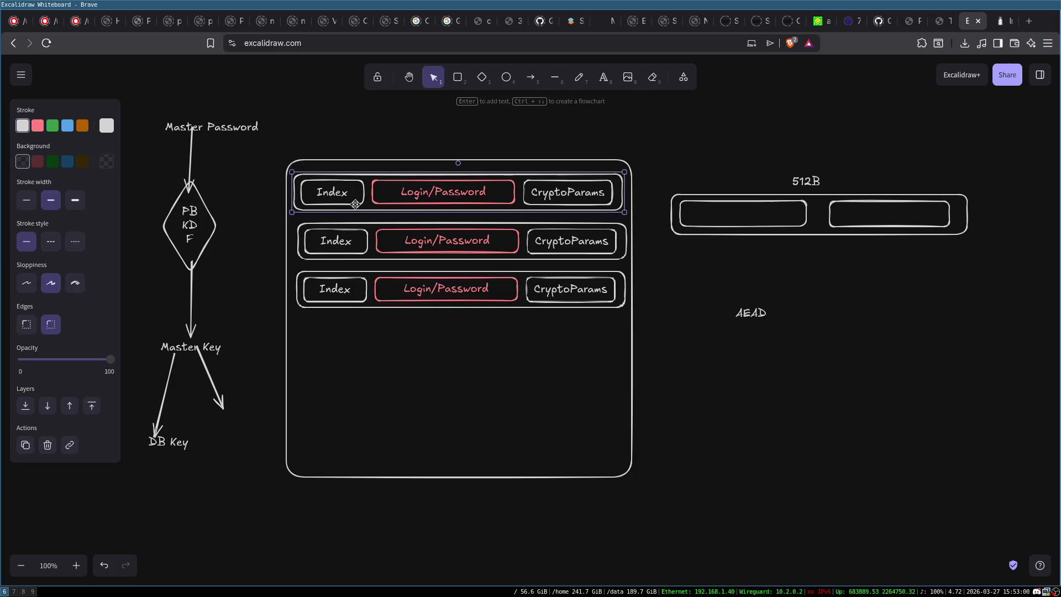
click(349, 234)
click(429, 195)
click(426, 245)
click(434, 277)
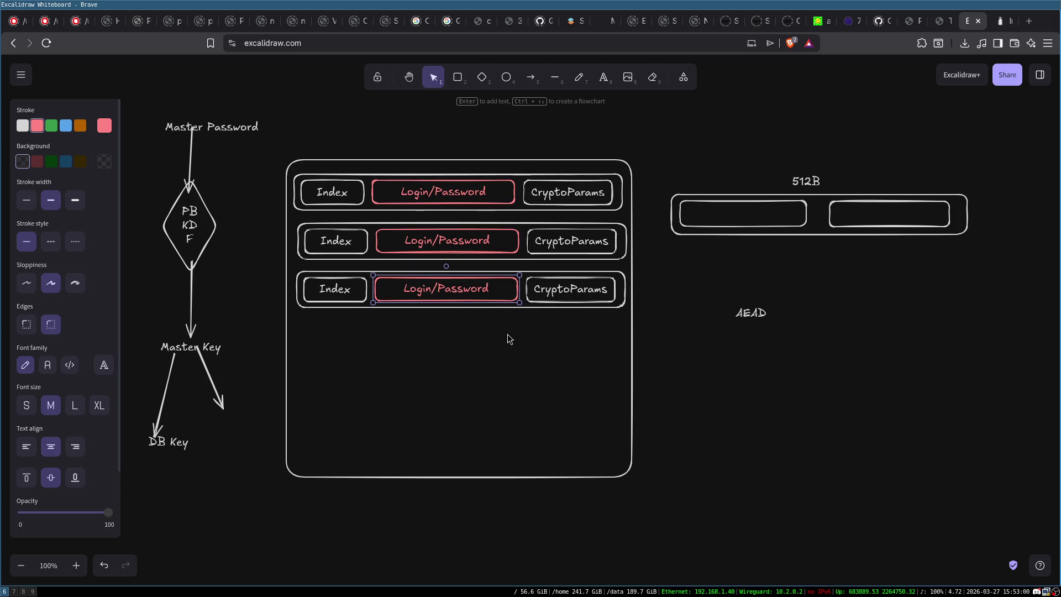
click(880, 450)
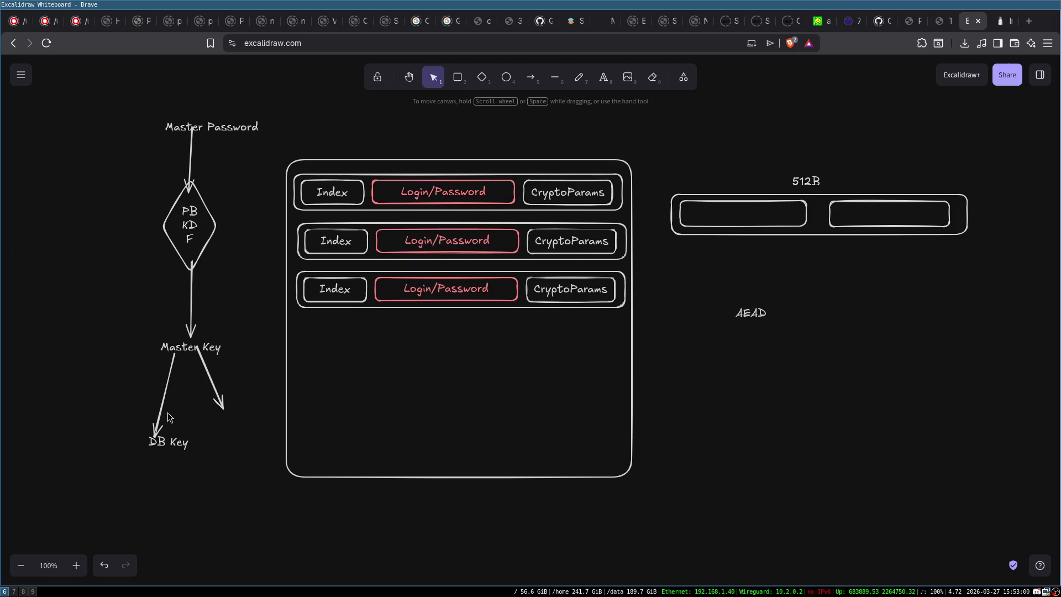
click(160, 442)
mouse_move(273, 145)
mouse_down()
mouse_move(340, 233)
mouse_move(716, 585)
mouse_move(700, 485)
mouse_up()
click(700, 485)
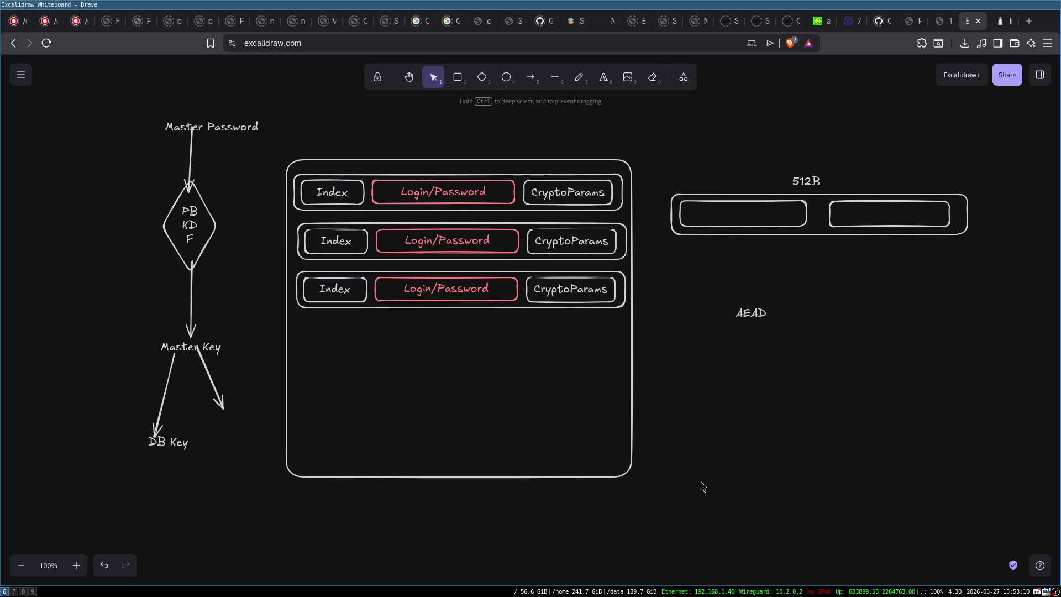
Label the right arrow's tip Subkeys and align it under the arrow.
double_click(226, 416)
text(Subkeys)
click(257, 433)
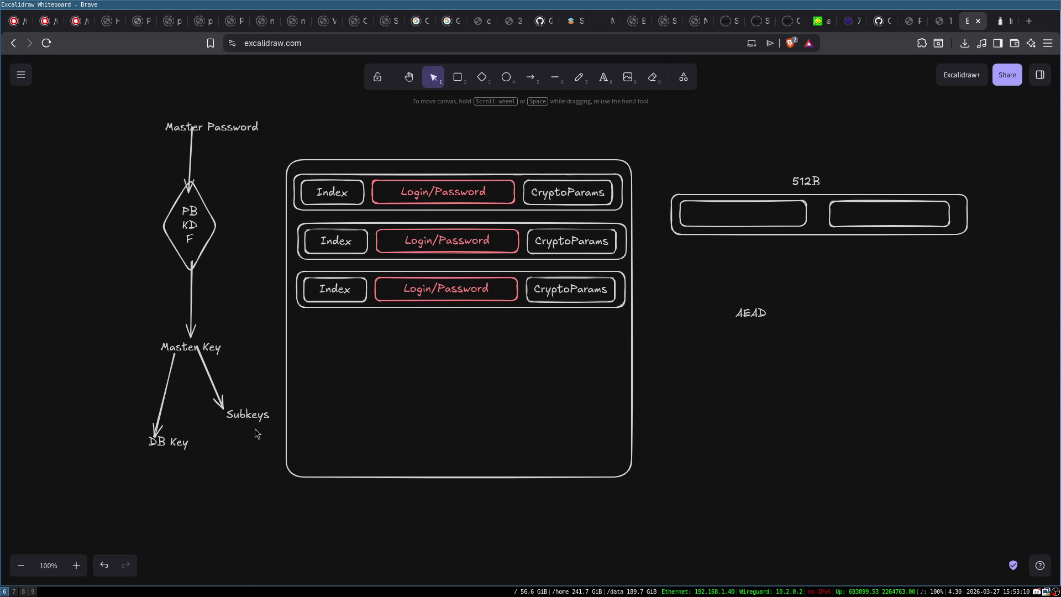
drag(255, 415, 240, 419)
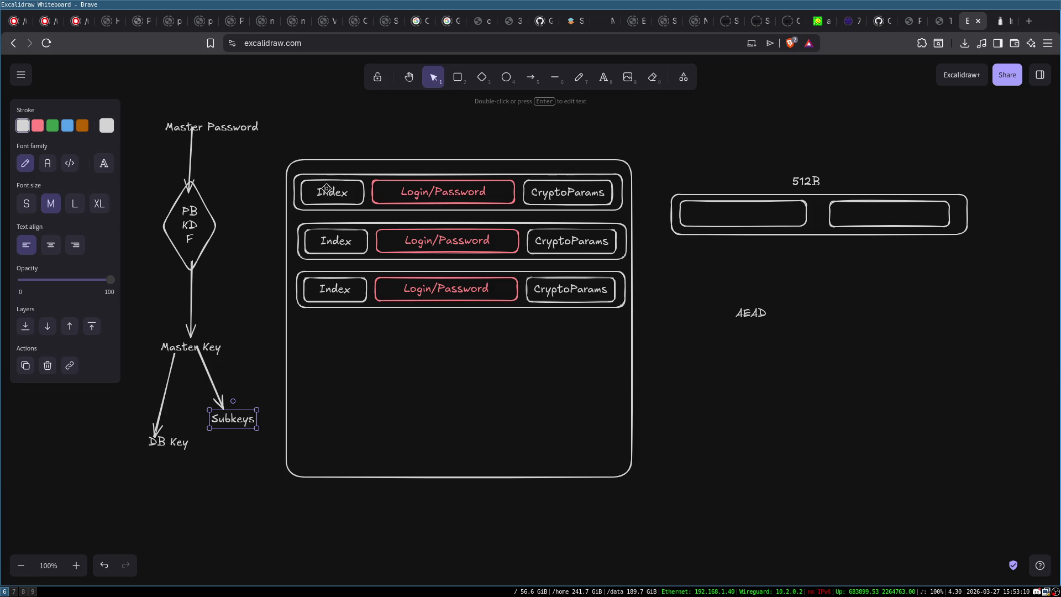
click(831, 430)
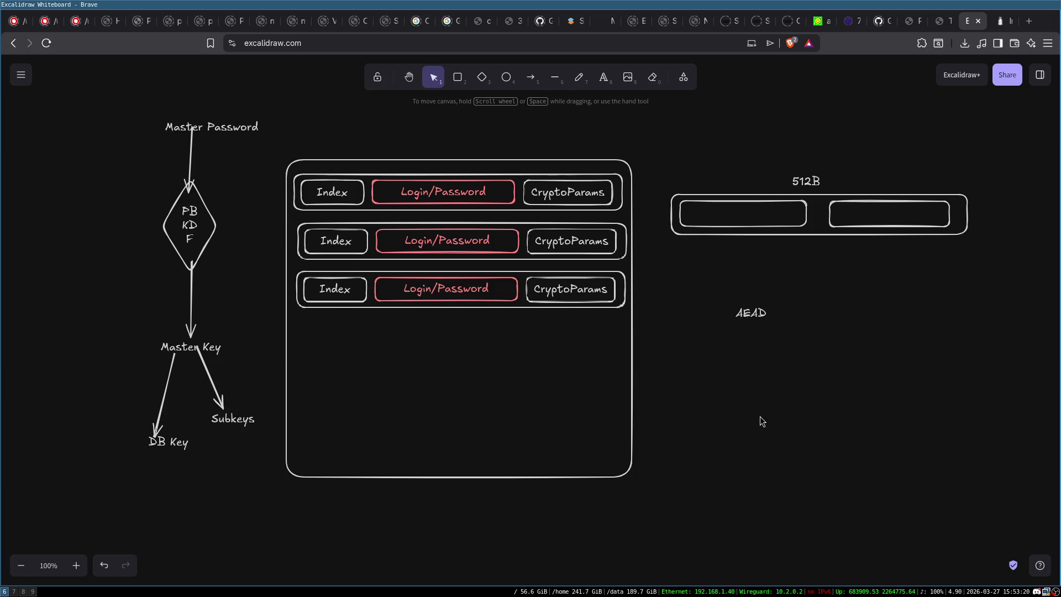
click(338, 191)
click(575, 196)
click(427, 190)
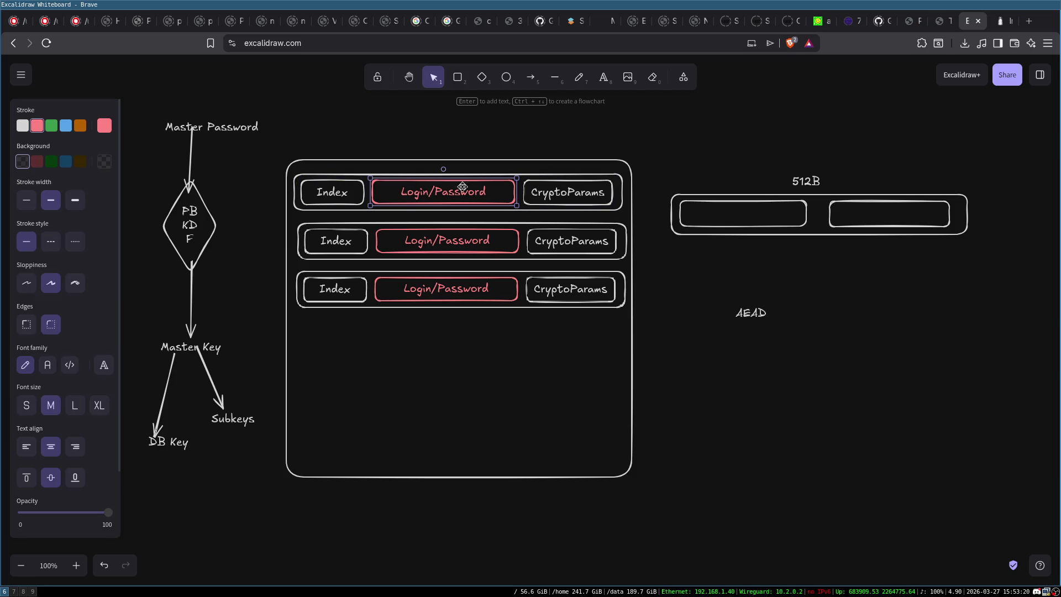
click(270, 145)
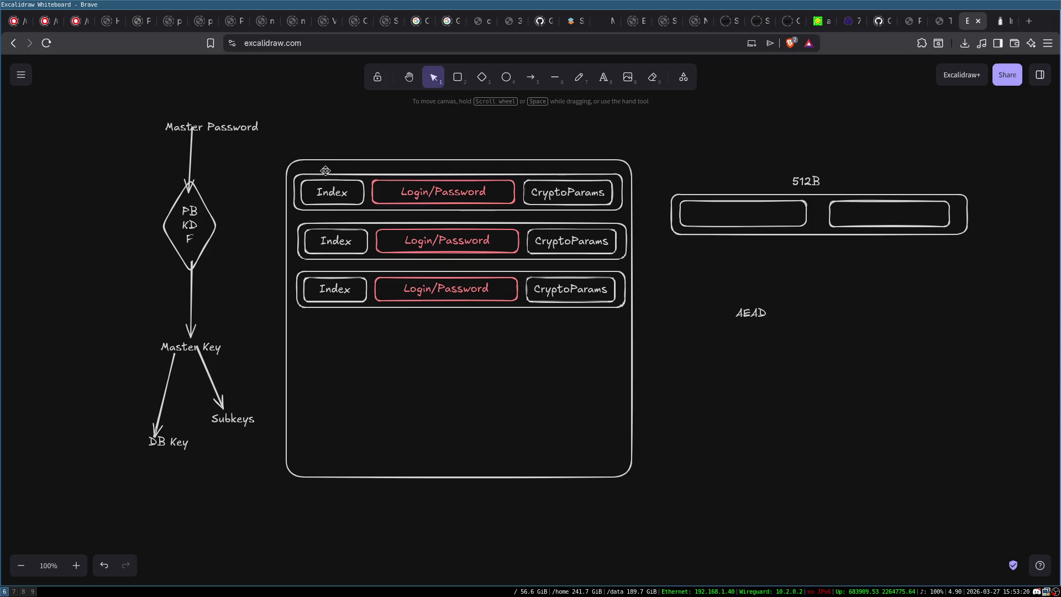
drag(277, 150, 656, 500)
click(665, 435)
click(326, 192)
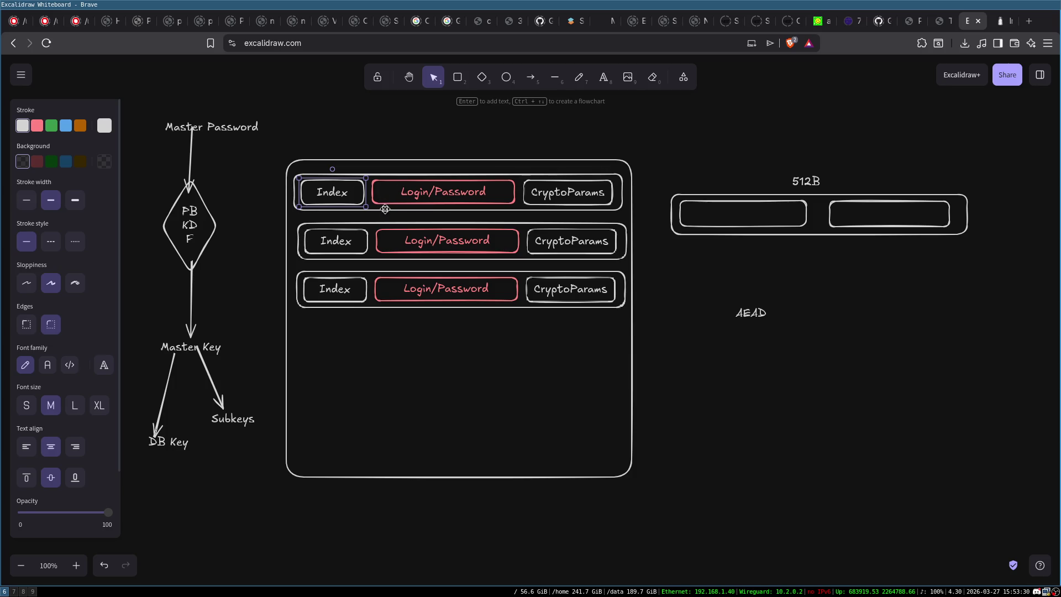
mouse_move(271, 149)
mouse_down()
mouse_move(430, 368)
mouse_move(646, 528)
mouse_up()
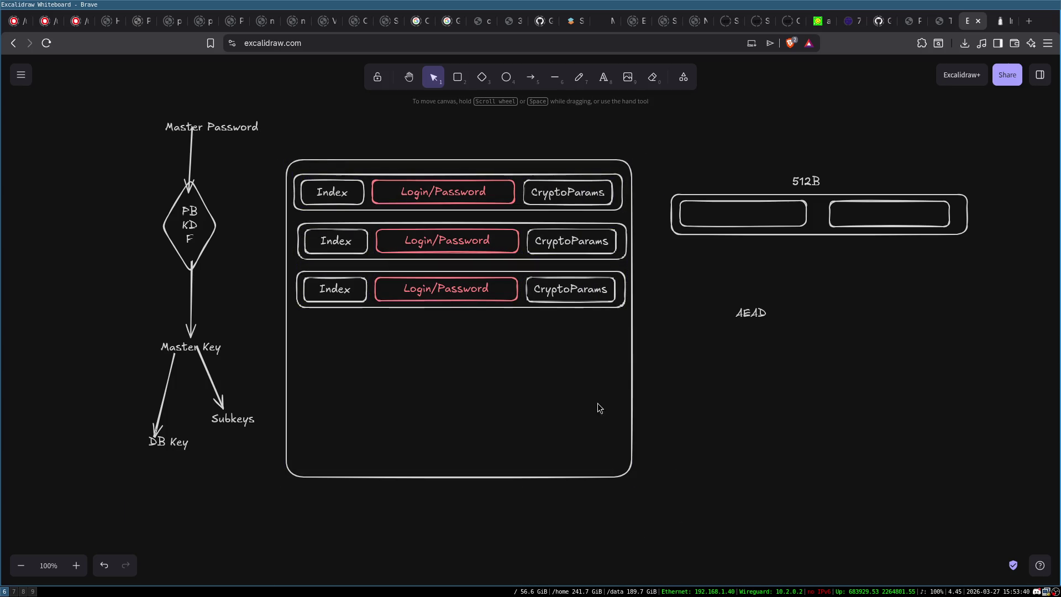
click(334, 242)
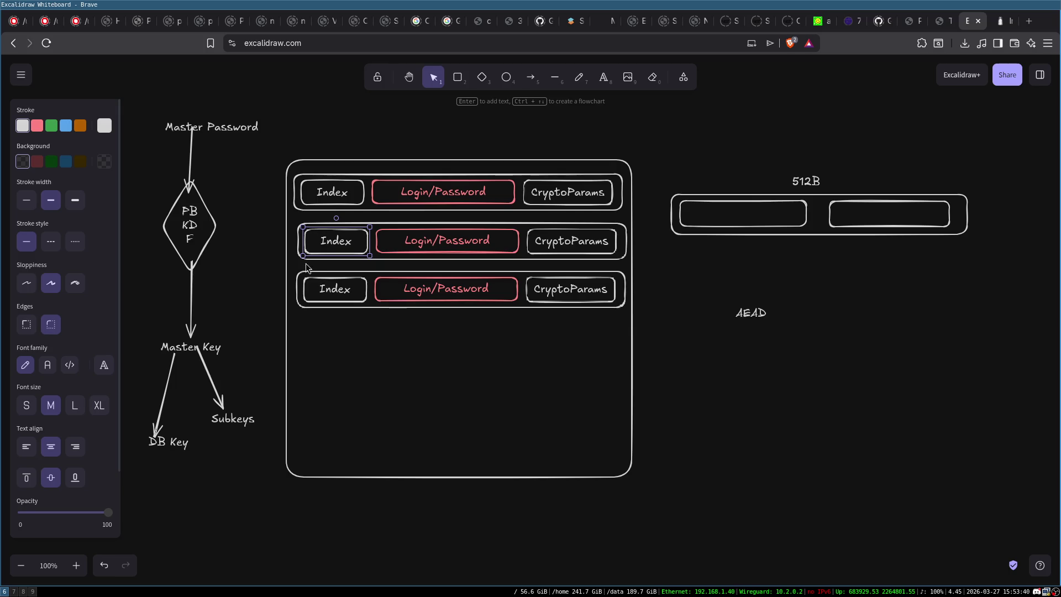
double_click(334, 241)
click(374, 223)
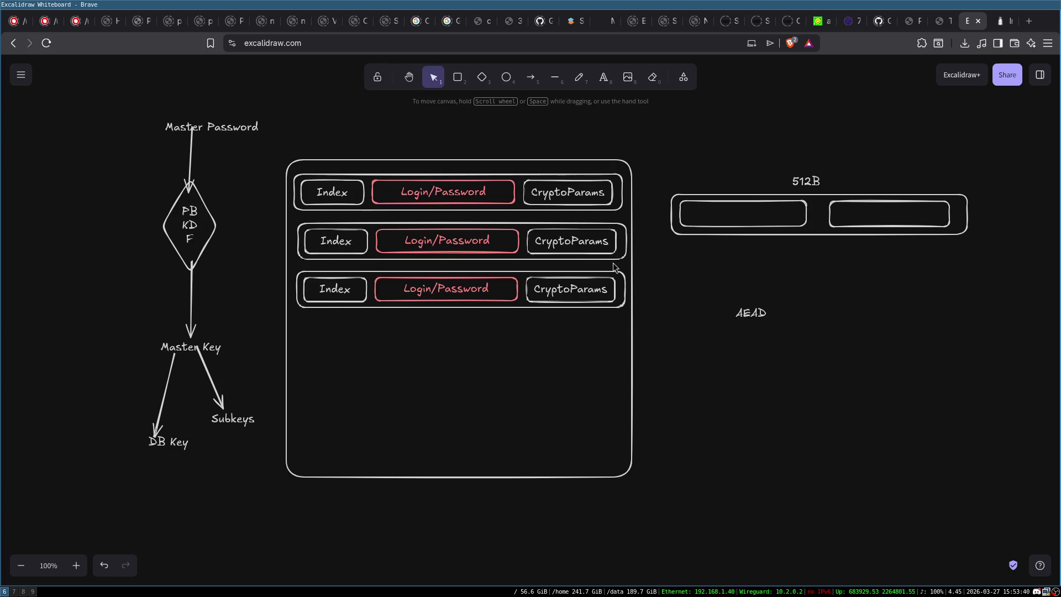
click(546, 239)
click(442, 240)
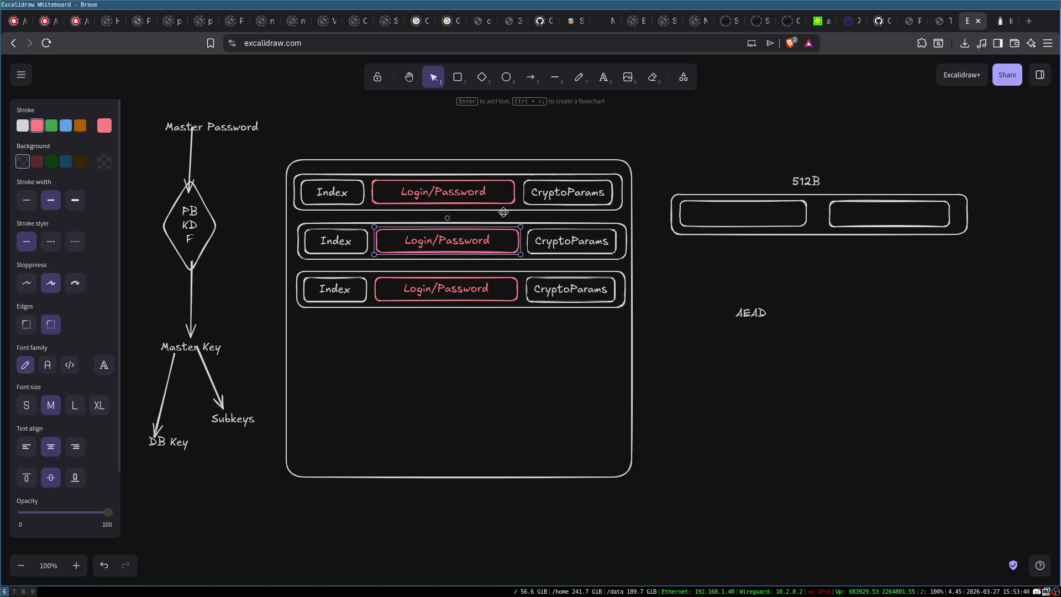
click(724, 422)
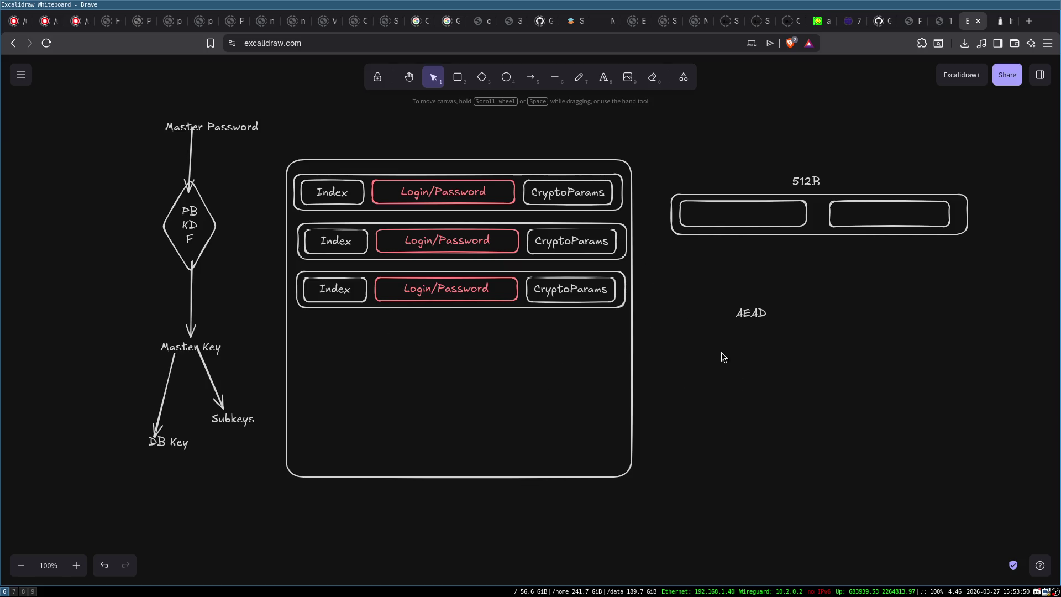
click(212, 132)
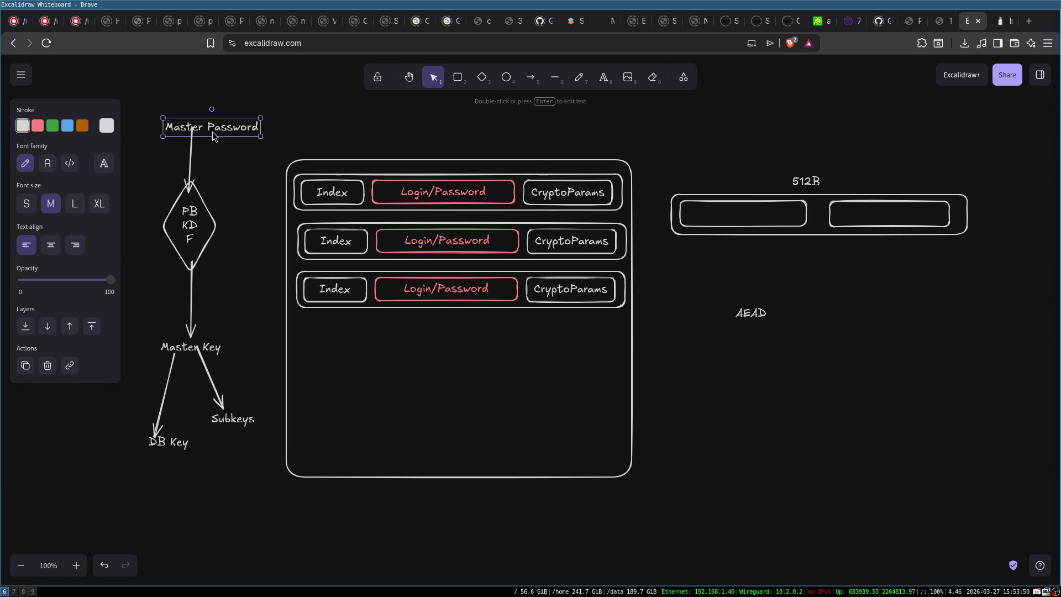
click(279, 130)
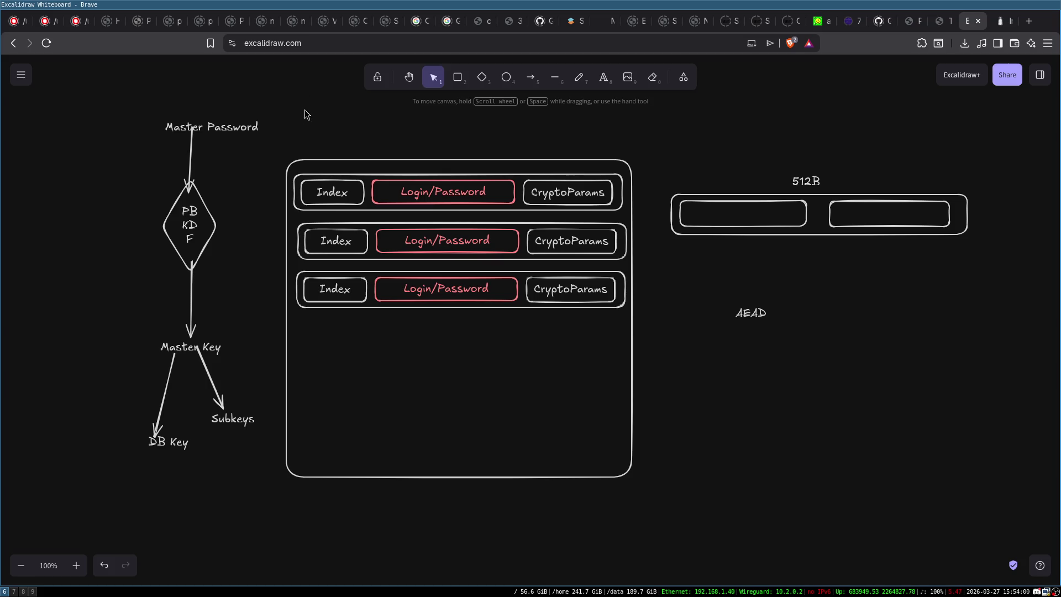
mouse_move(133, 106)
mouse_down()
mouse_move(215, 142)
mouse_move(319, 151)
mouse_up()
click(331, 127)
drag(295, 148, 678, 513)
click(705, 469)
Clear the whole canvas and write the expression E(a, sk) --> x, shifted right.
mouse_move(125, 98)
mouse_down()
mouse_move(692, 337)
mouse_move(1010, 555)
mouse_up()
key(Delete)
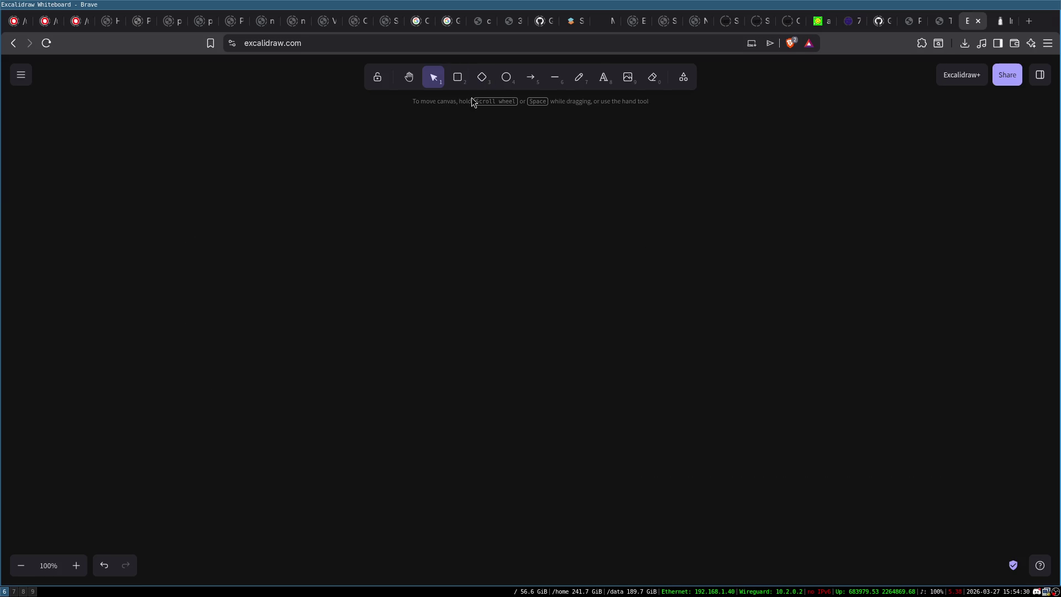
double_click(326, 209)
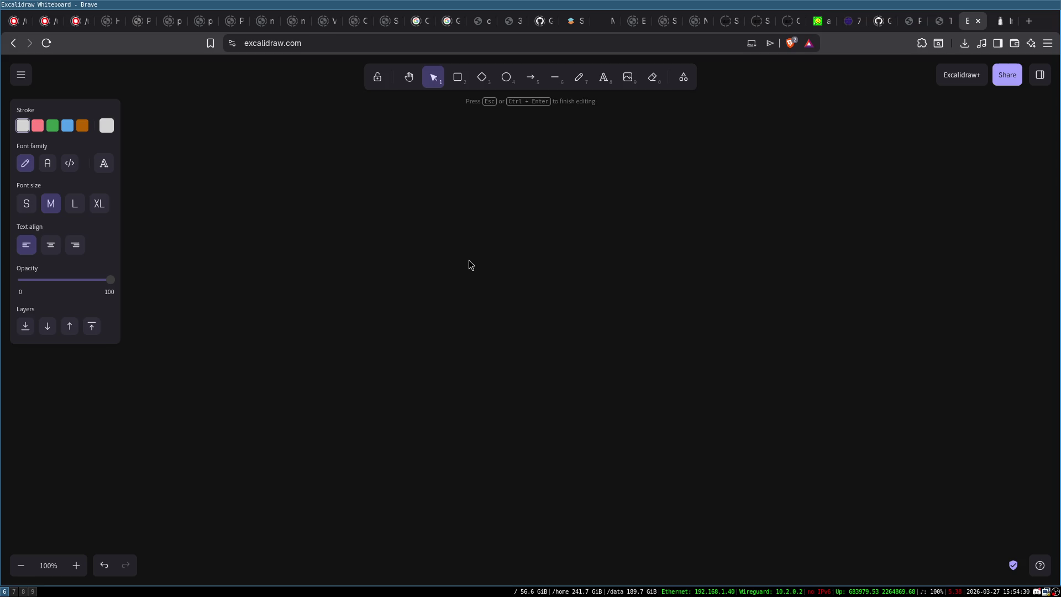
text(E(a)
text(, )
text(sk) -->)
text( x)
click(323, 187)
mouse_move(367, 201)
mouse_down()
mouse_move(504, 203)
mouse_move(478, 185)
mouse_up()
click(474, 283)
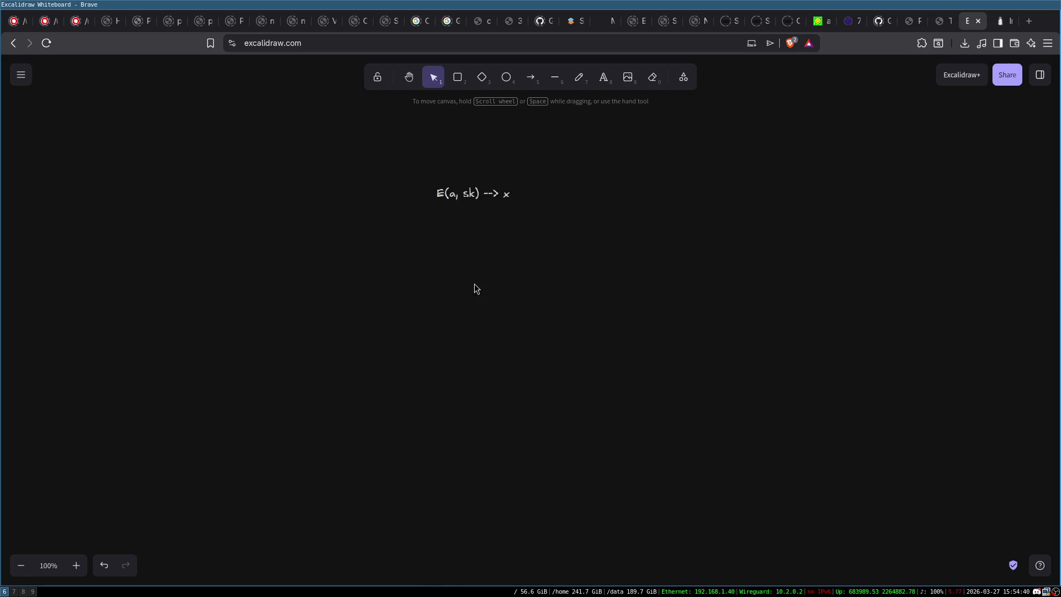
Edit the expression so it reads E(a, sk) --> x = a^sk.
double_click(470, 194)
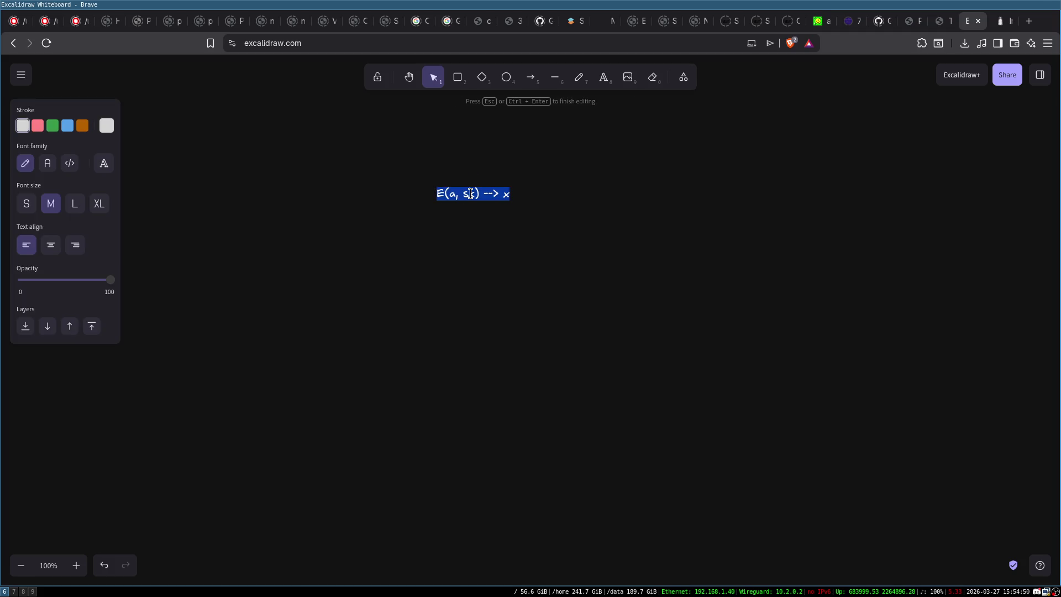
click(459, 215)
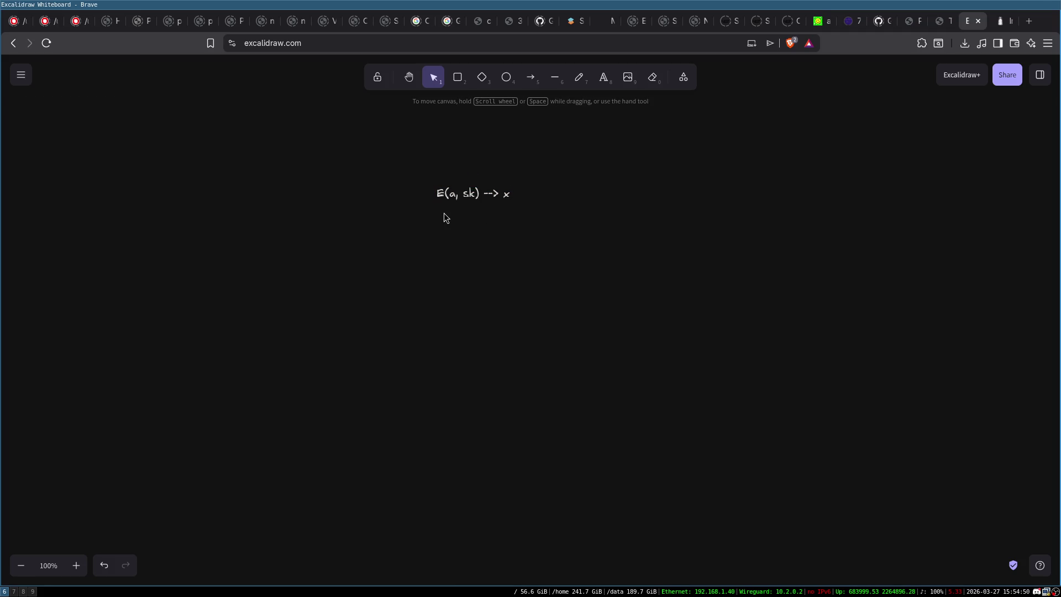
click(505, 193)
key(Return)
key(End)
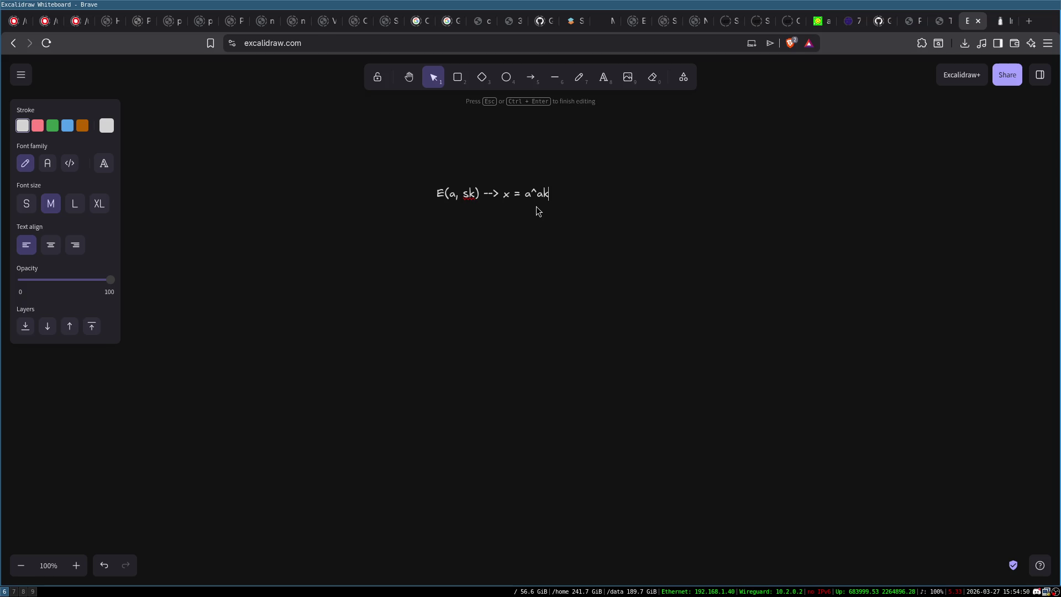
click(505, 220)
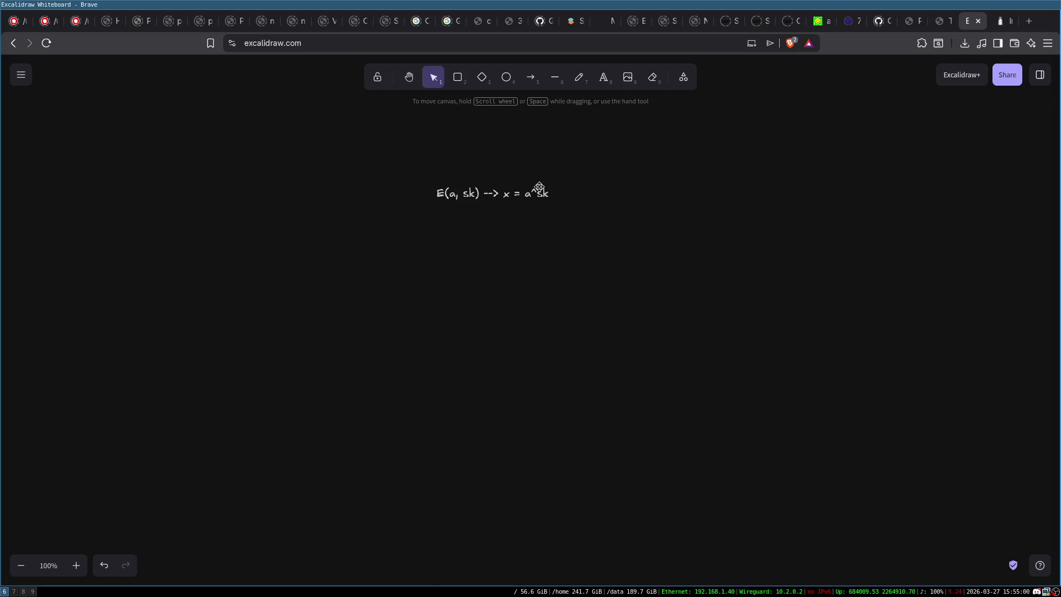
click(515, 198)
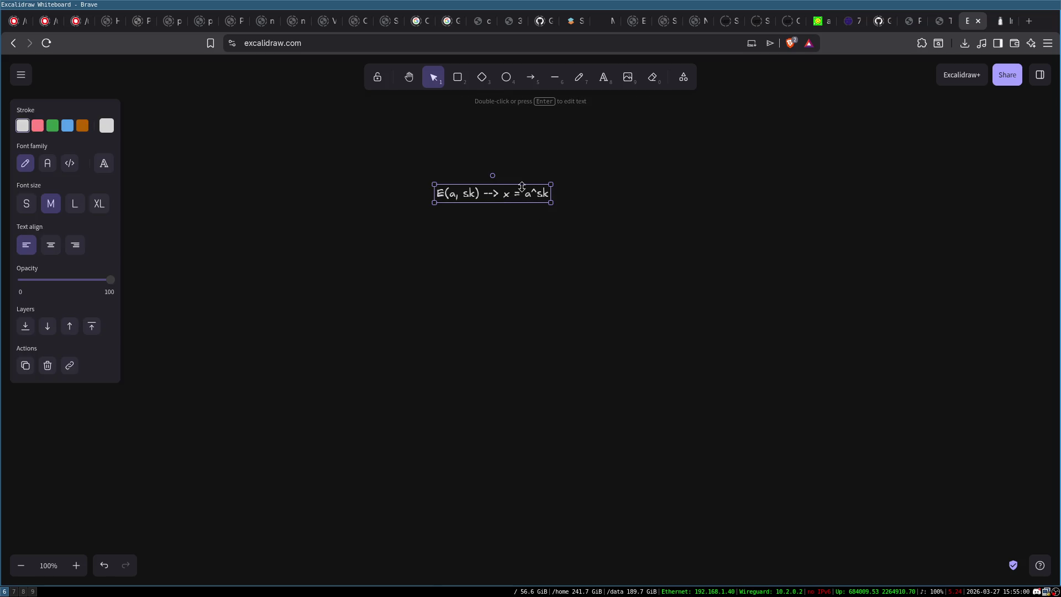
double_click(543, 194)
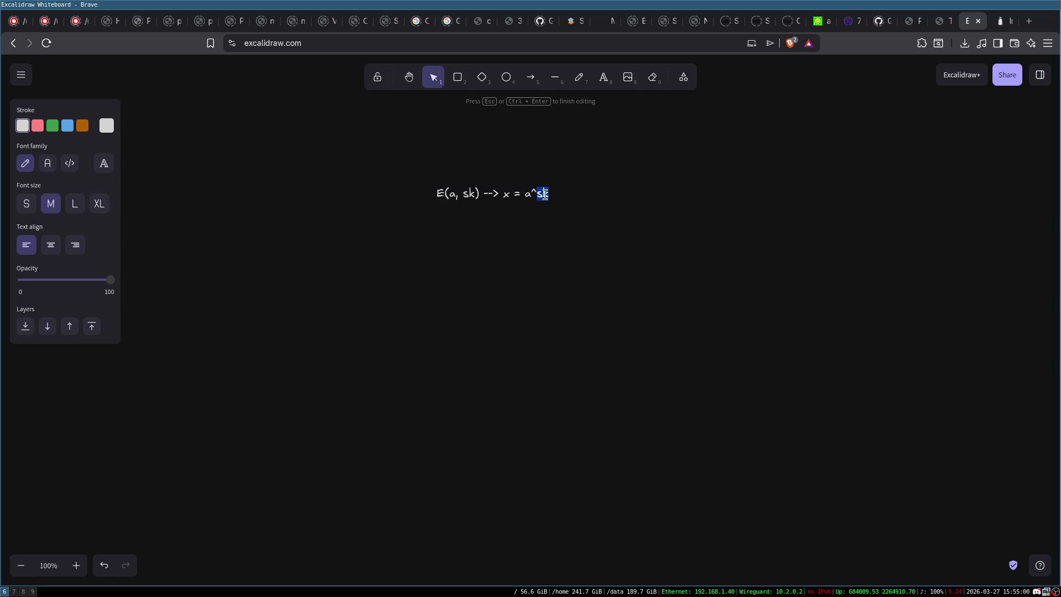
click(540, 216)
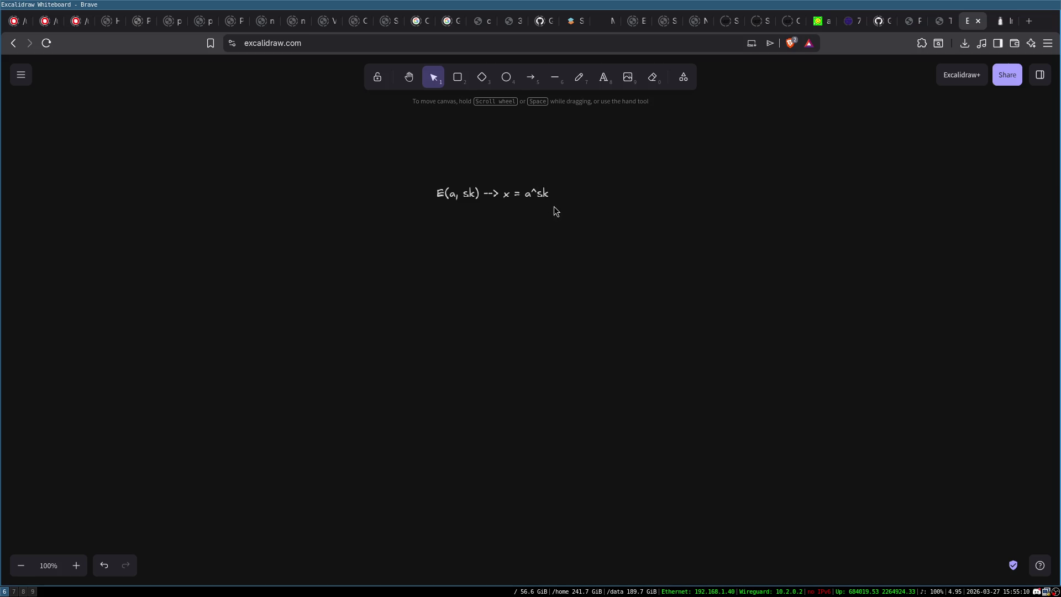
Start a new empty text box just below the equation.
double_click(462, 196)
click(458, 217)
double_click(441, 214)
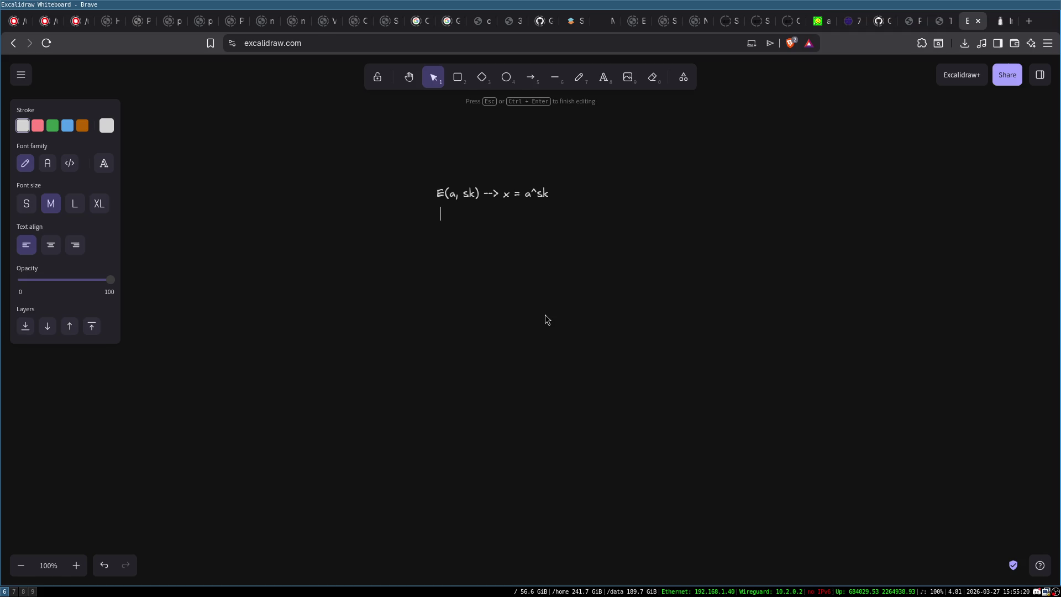
Type the line 2^sk * x = (2*a)^sk, adding the missing opening parenthesis.
text(2)
text(^sk)
text( * x)
key(BackSpace)
text(x = )
text(2*)
text(a))
key(Left)
text(()
text(2)
key(BackSpace)
text(^sk)
click(470, 309)
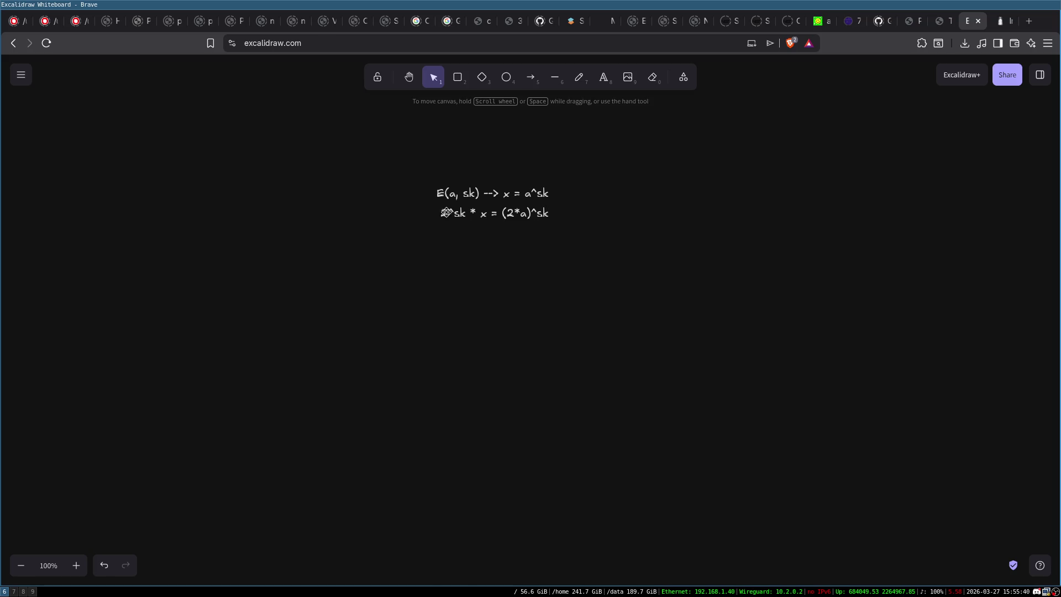
Recheck the second equation line, then select both equation lines together.
click(479, 215)
double_click(478, 215)
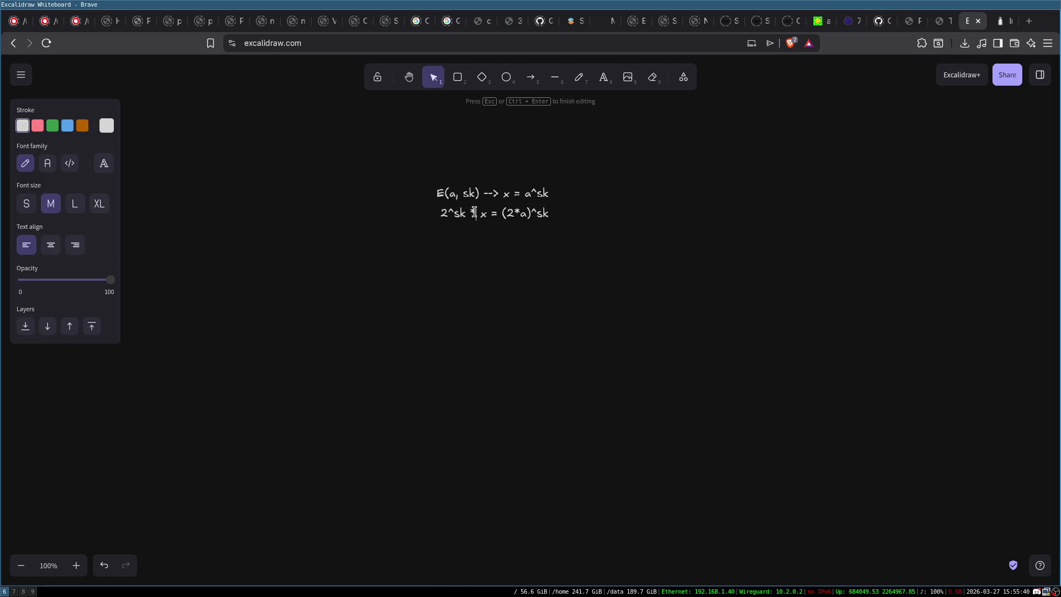
click(467, 233)
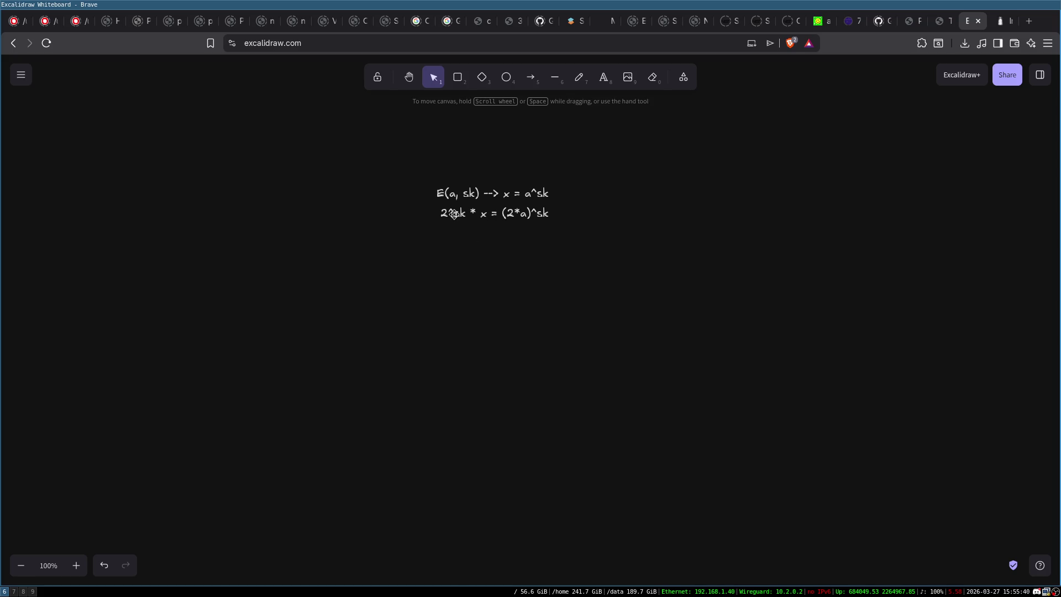
click(482, 215)
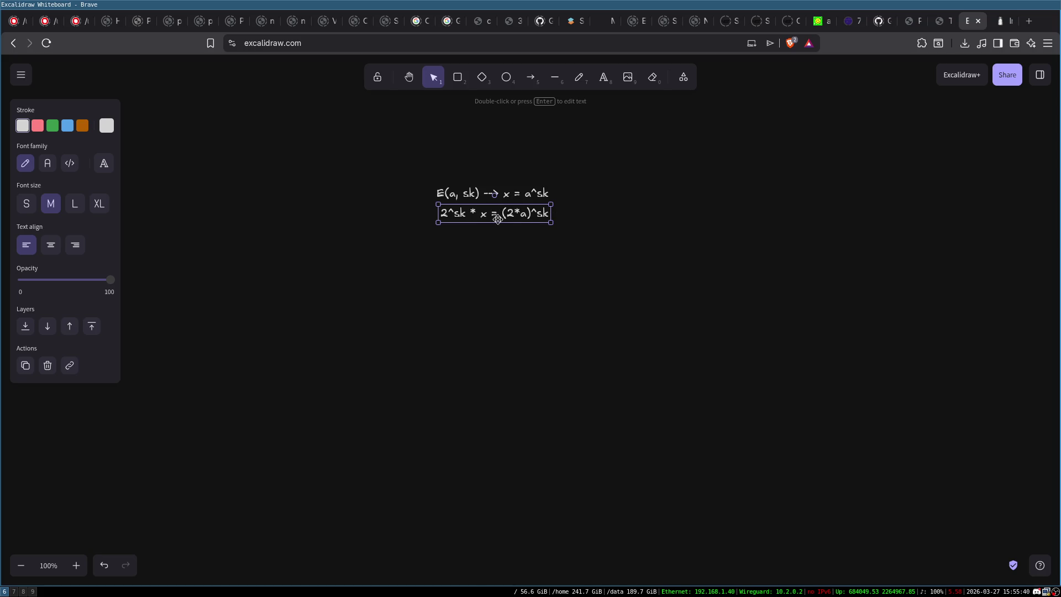
key(Escape)
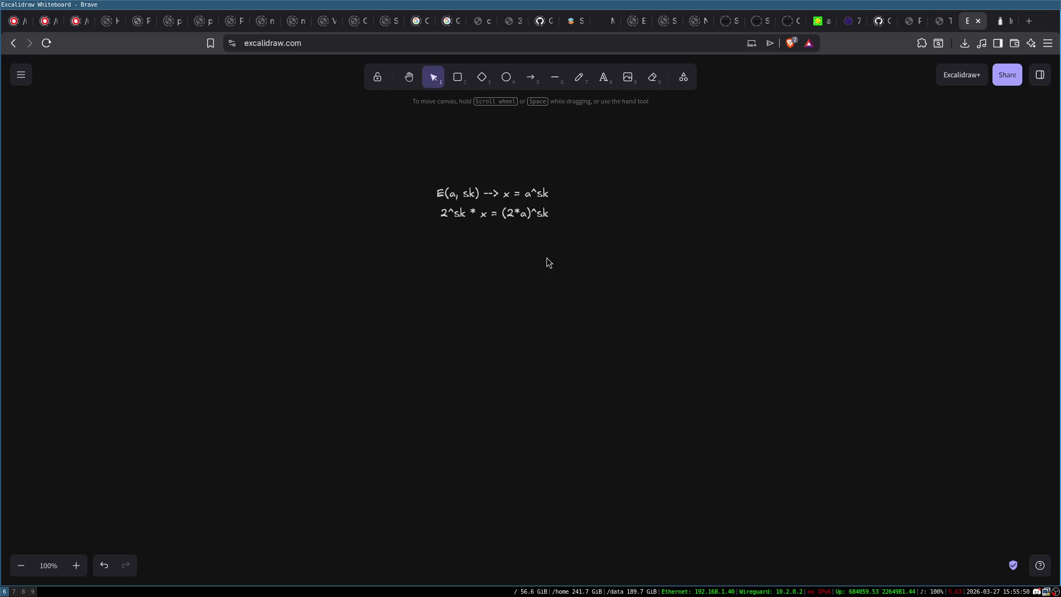
drag(402, 162, 586, 240)
click(442, 231)
click(519, 215)
double_click(497, 195)
key(Escape)
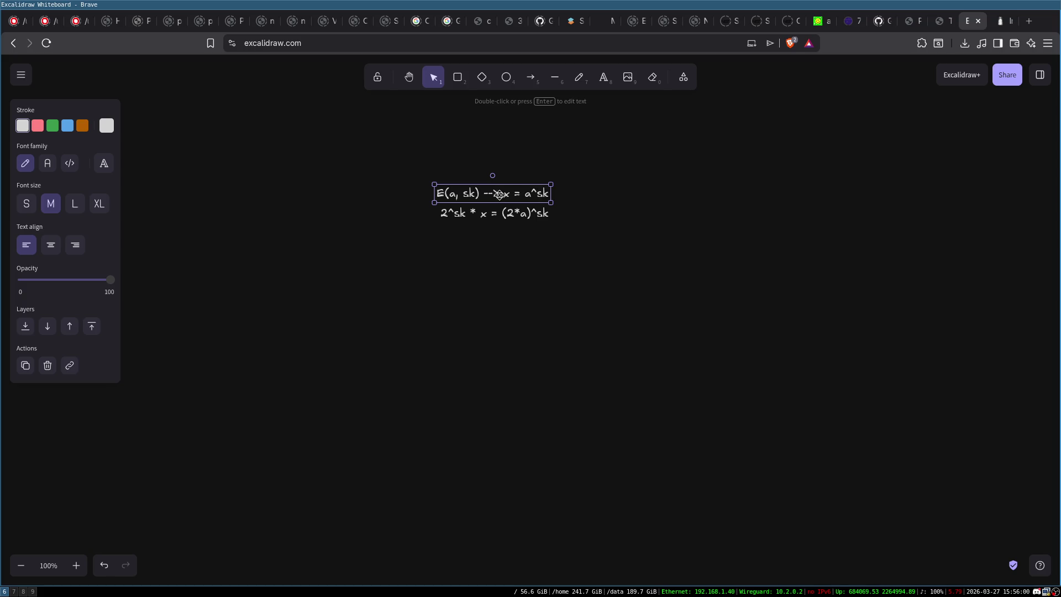
double_click(500, 195)
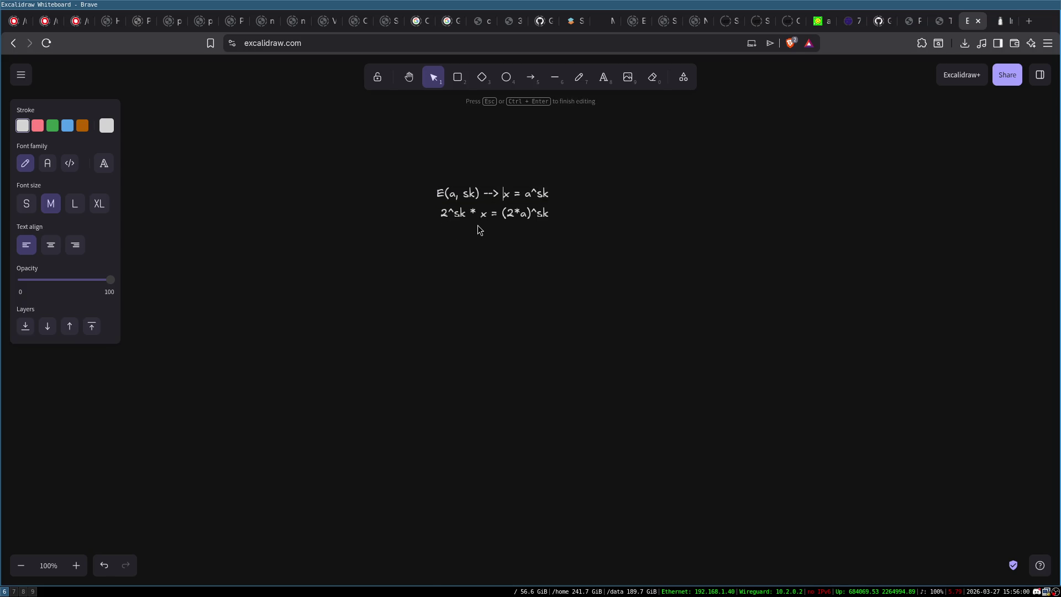
click(555, 196)
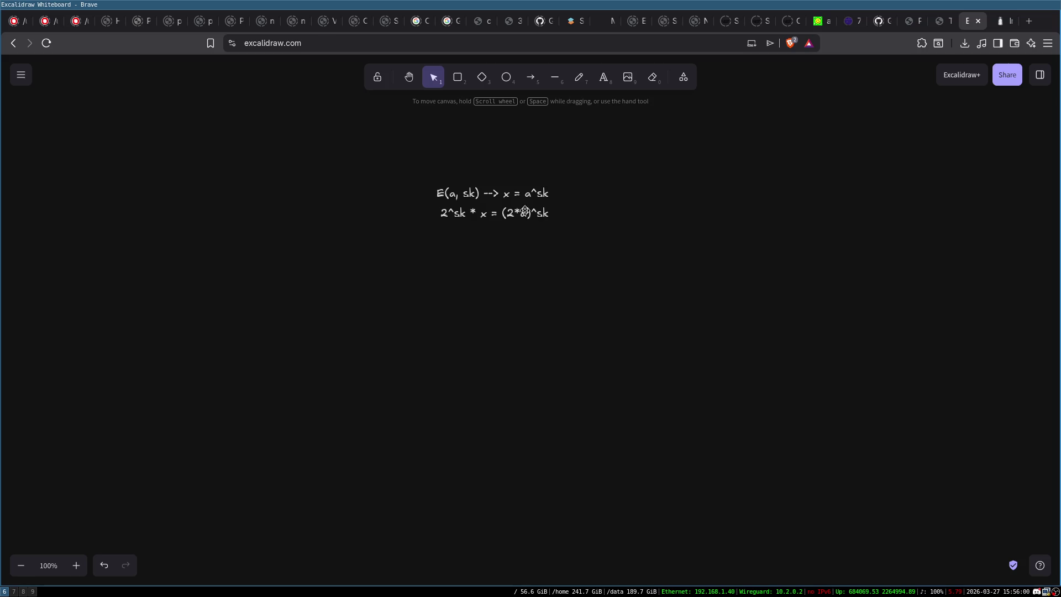
click(483, 215)
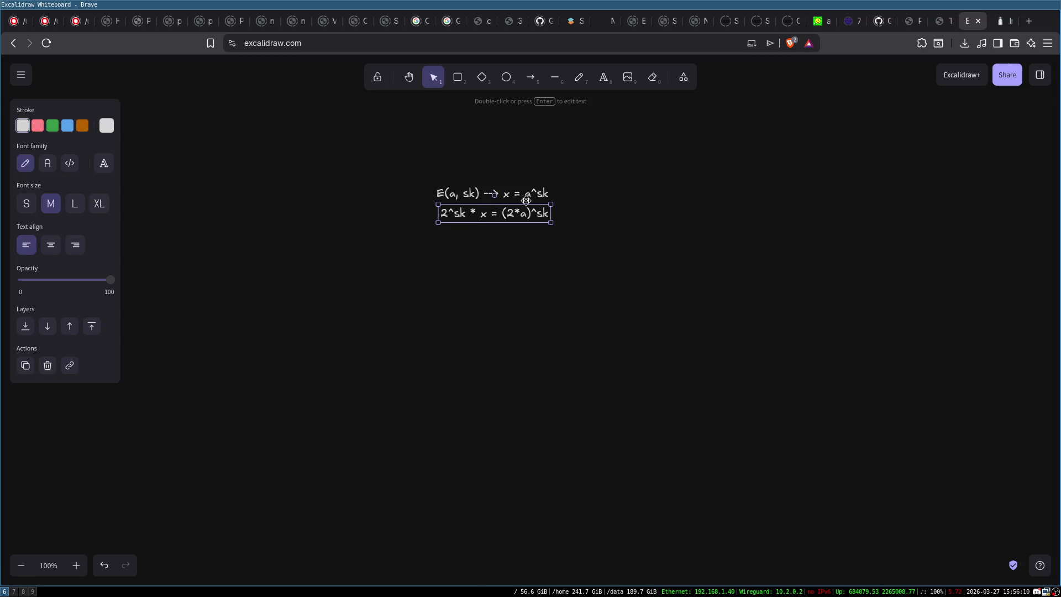
click(450, 257)
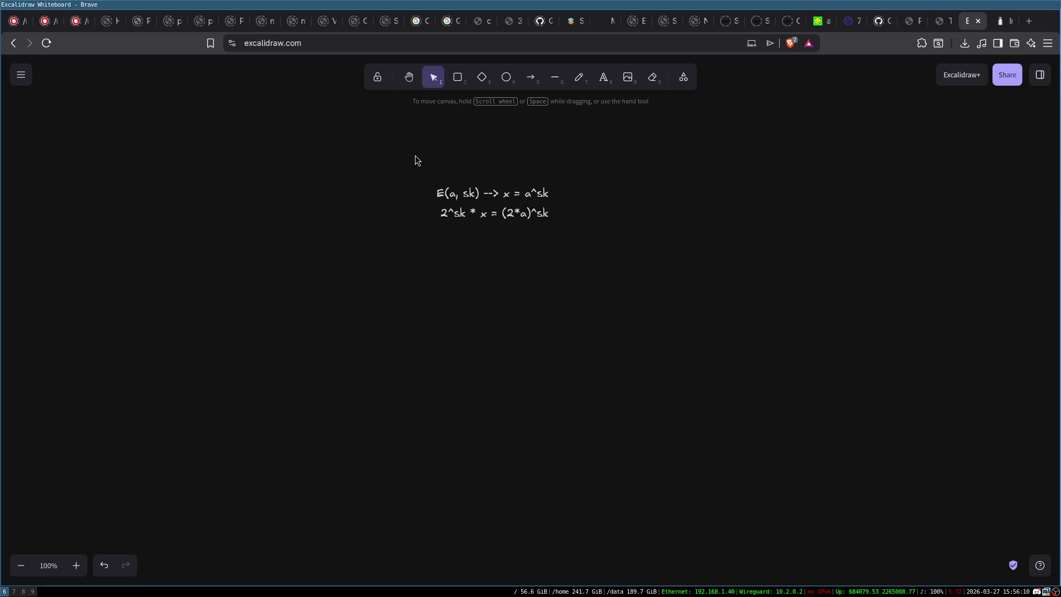
drag(399, 161, 600, 263)
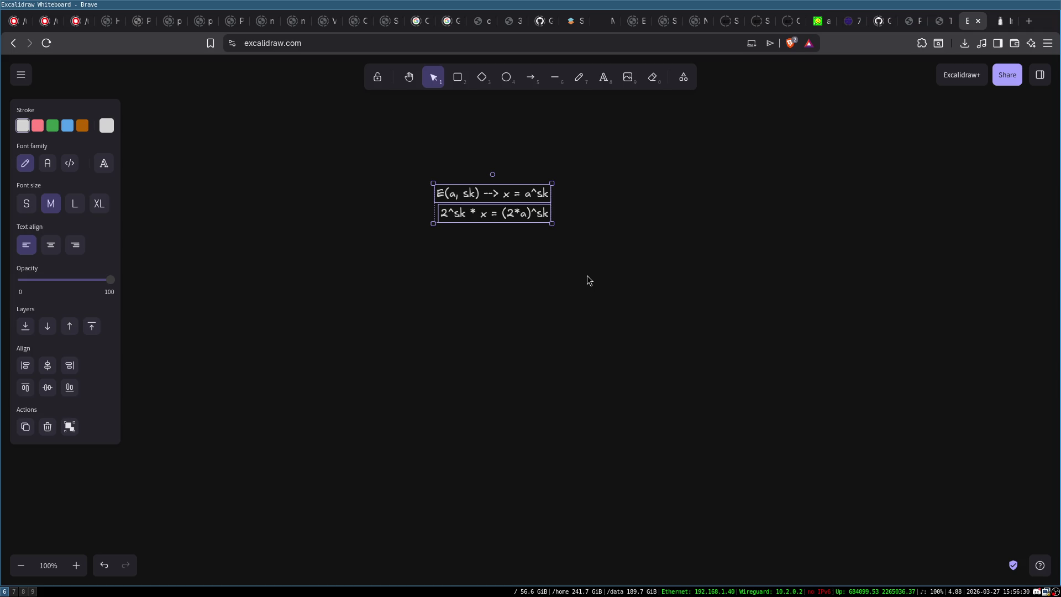
click(486, 267)
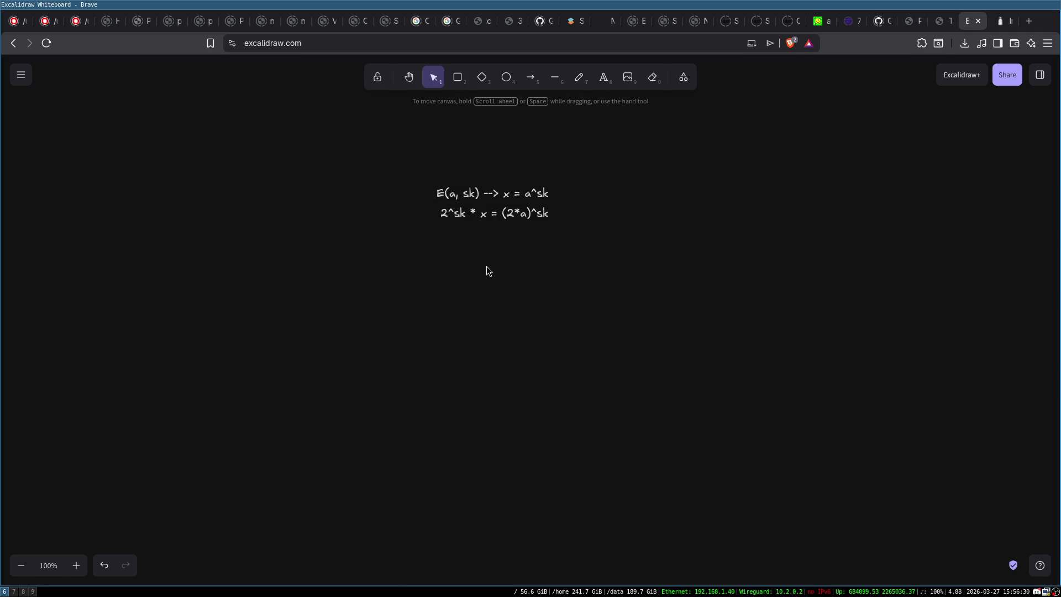
click(457, 196)
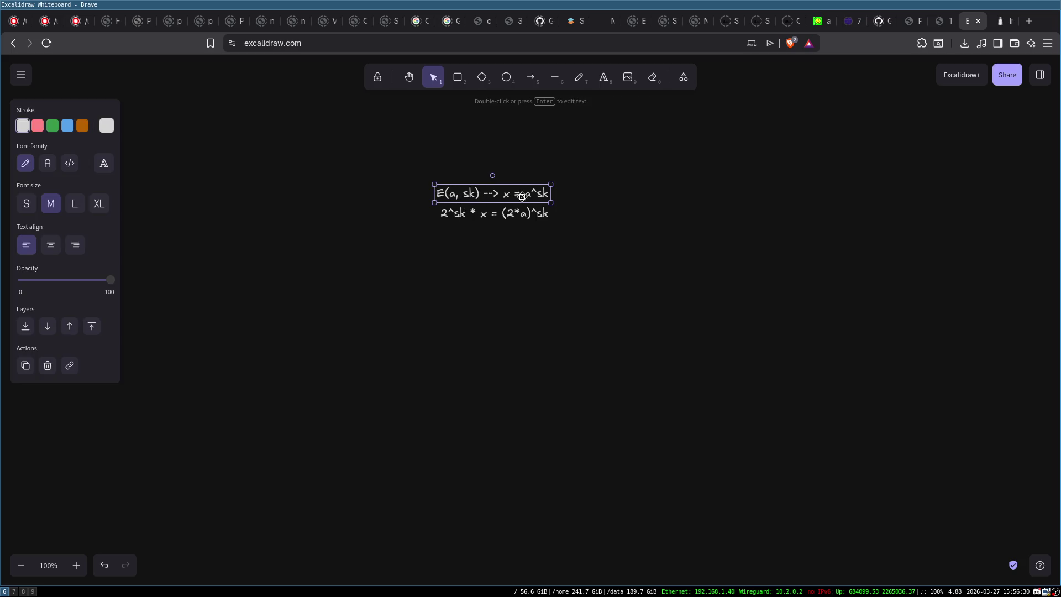
click(430, 248)
click(464, 212)
click(575, 231)
mouse_move(420, 170)
mouse_down()
mouse_move(659, 272)
mouse_move(620, 263)
mouse_up()
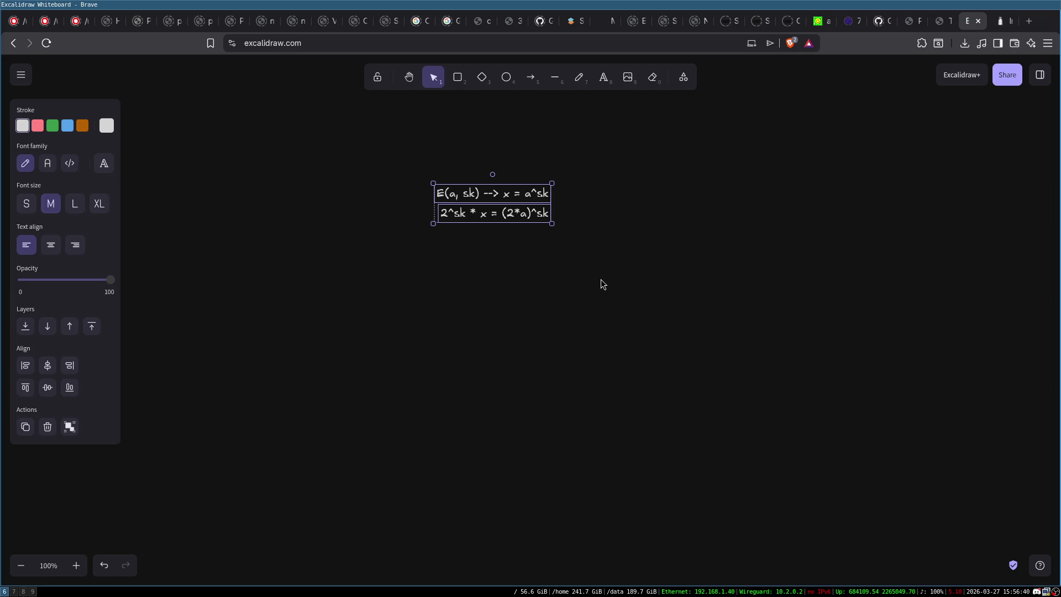
click(601, 280)
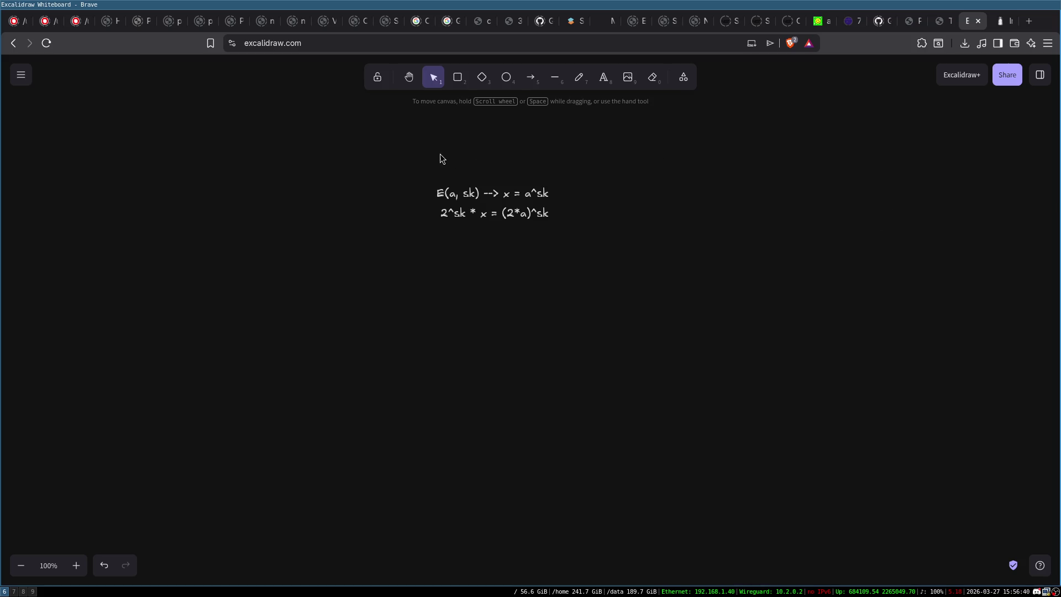
drag(420, 170, 558, 237)
click(531, 279)
drag(414, 165, 628, 273)
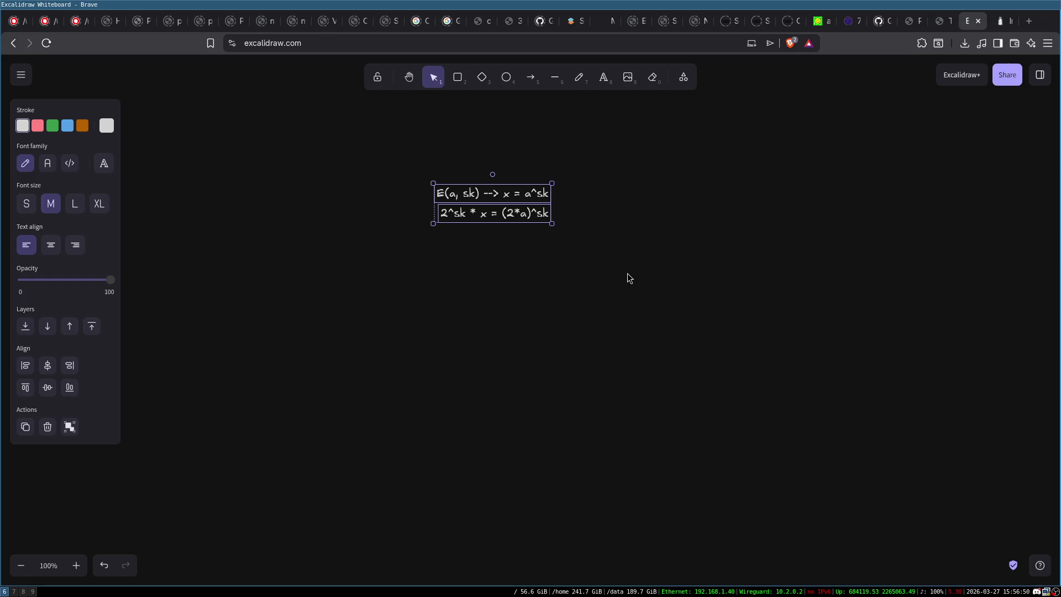
key(ctrl+z)
key(ctrl+shift+z)
key(ctrl+z)
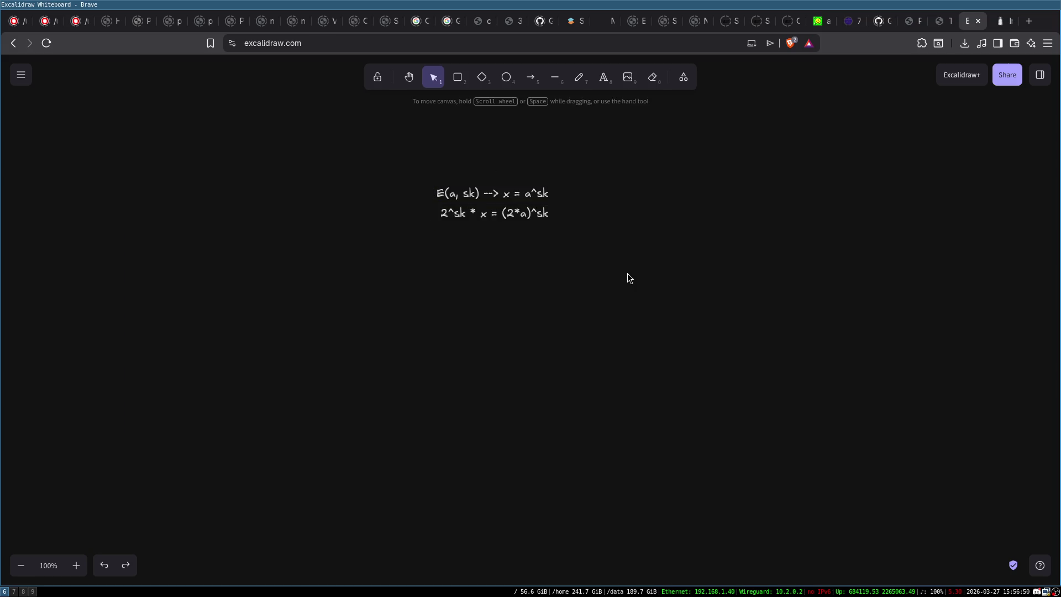
key(ctrl+shift+z)
key(ctrl+z)
key(ctrl+shift+z)
key(ctrl+z)
key(ctrl+shift+z)
key(ctrl+z)
key(ctrl+shift+z)
key(ctrl+z)
key(ctrl+shift+z)
key(ctrl+z)
key(ctrl+shift+z)
key(ctrl+z)
key(ctrl+shift+z)
key(ctrl+z)
key(ctrl+shift+z)
key(ctrl+z)
key(ctrl+shift+z)
key(ctrl+z)
key(ctrl+shift+z)
key(ctrl+z)
key(ctrl+z)
key(ctrl+z)
key(ctrl+z)
key(ctrl+shift+z)
key(ctrl+z)
key(ctrl+z)
key(ctrl+z)
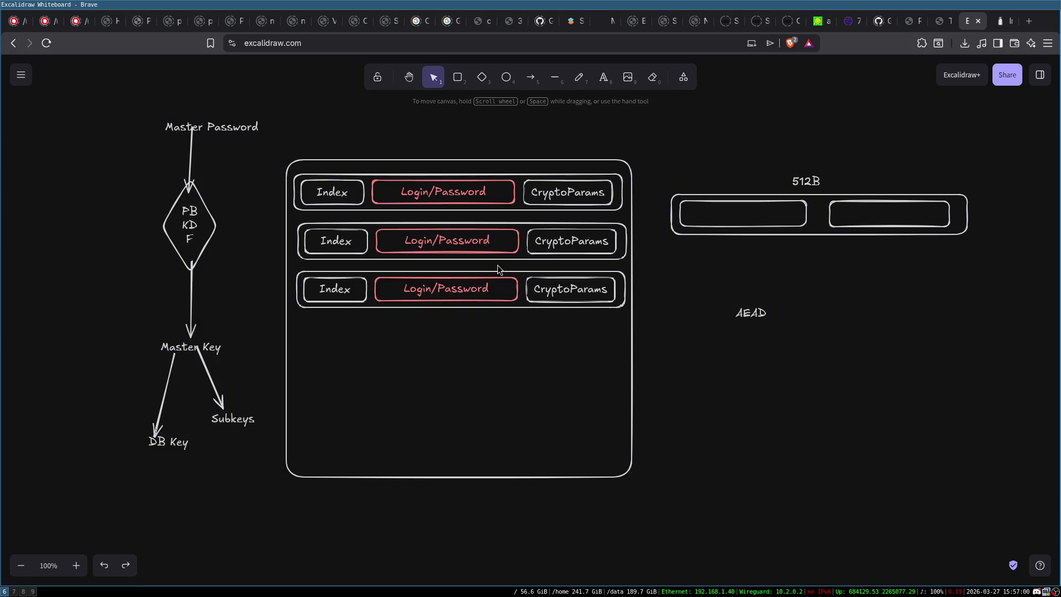
mouse_move(135, 97)
mouse_down()
mouse_move(881, 445)
mouse_move(1041, 557)
mouse_up()
click(1020, 401)
mouse_move(270, 135)
mouse_down()
mouse_move(646, 528)
mouse_move(670, 539)
mouse_up()
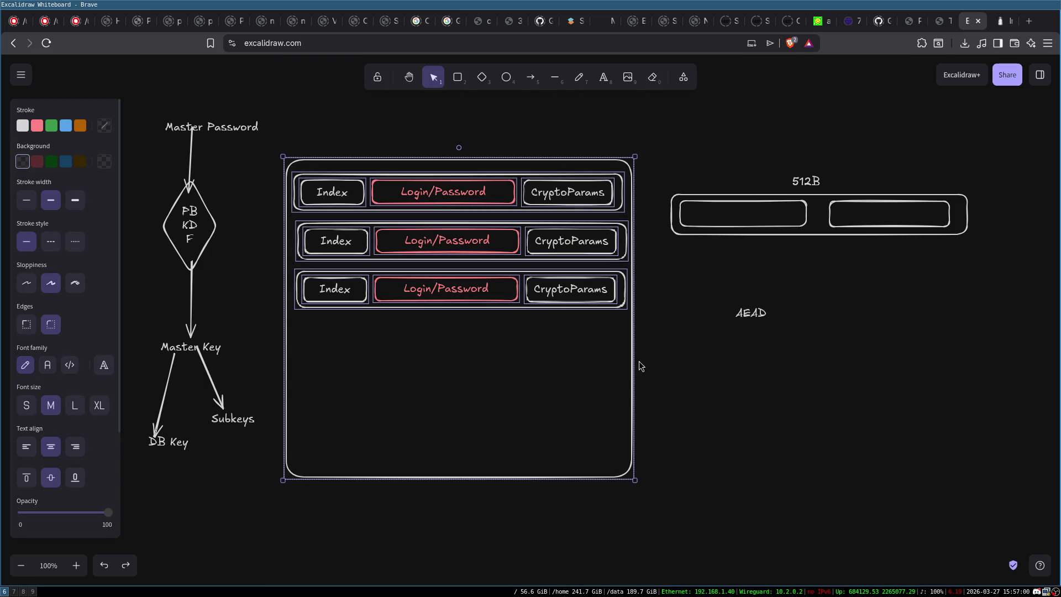
click(659, 346)
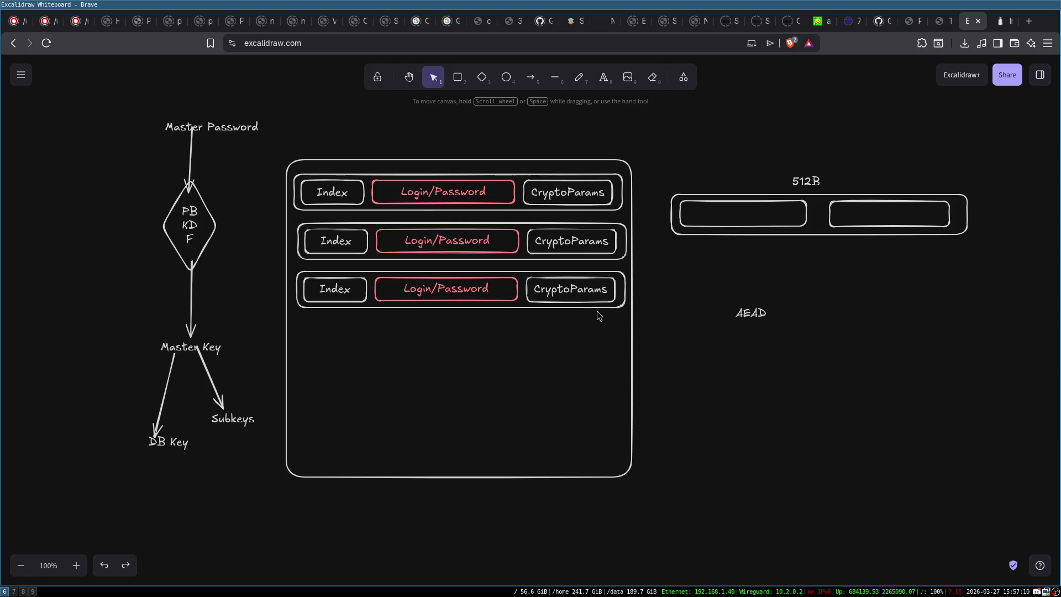
mouse_move(273, 142)
mouse_down()
mouse_move(644, 489)
mouse_move(663, 450)
mouse_up()
click(651, 354)
click(367, 176)
mouse_move(268, 145)
mouse_down()
mouse_move(608, 481)
mouse_move(725, 534)
mouse_up()
click(610, 350)
click(449, 190)
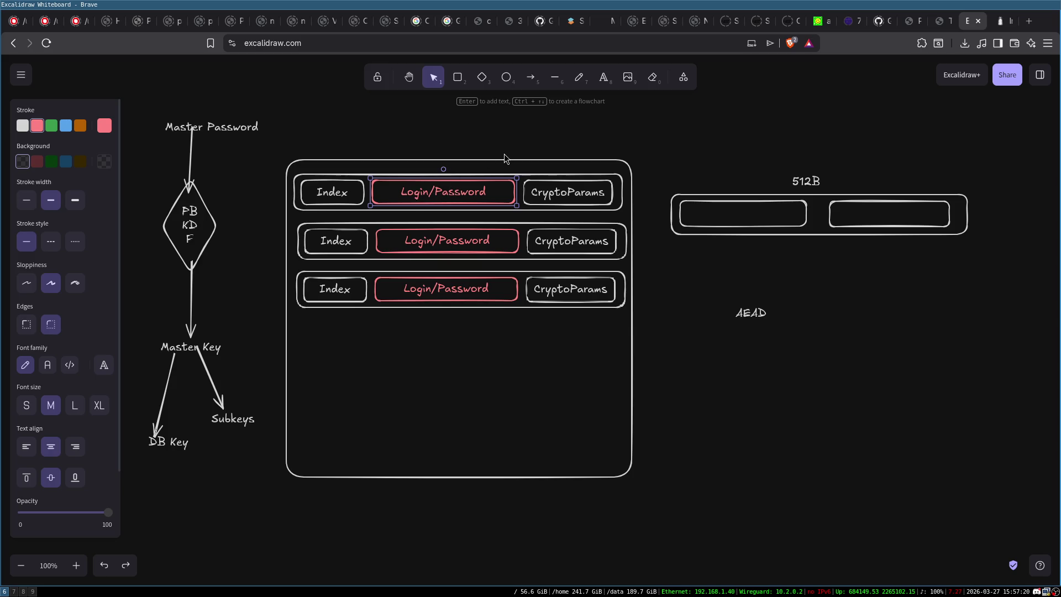
double_click(462, 192)
click(410, 122)
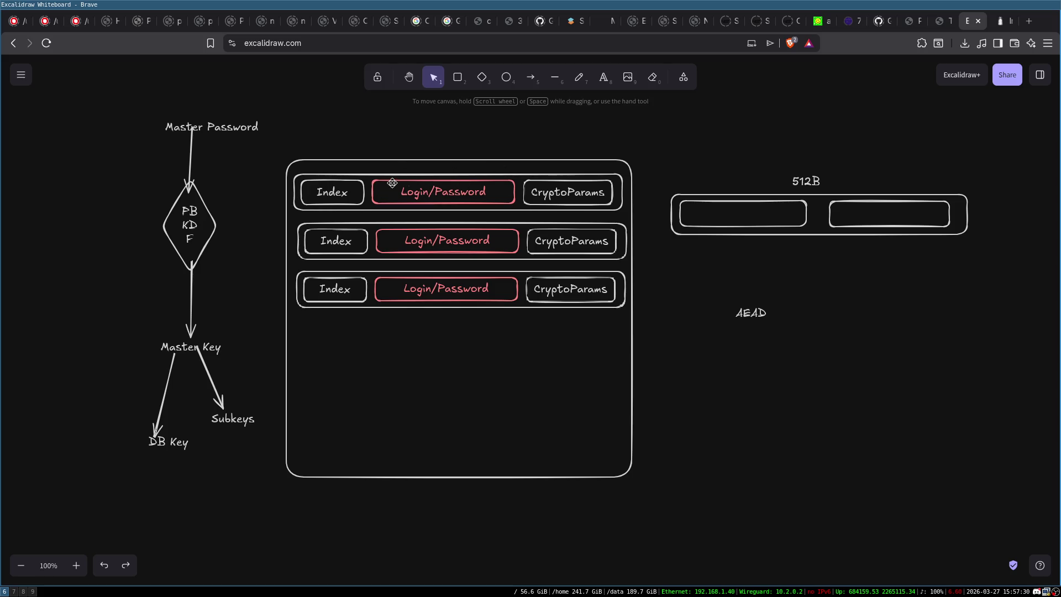
click(339, 194)
click(500, 130)
click(577, 191)
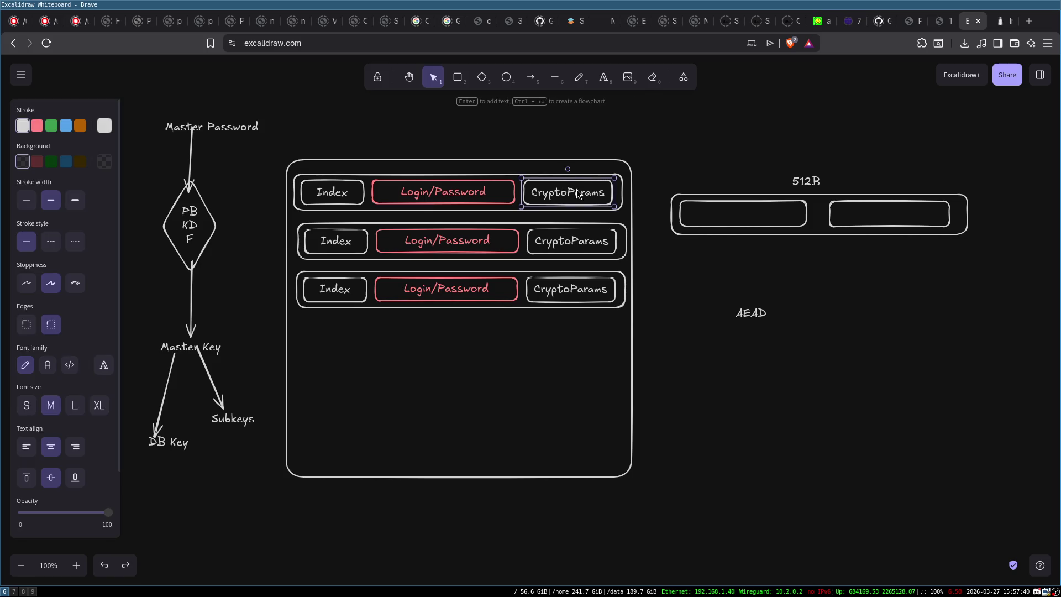
click(344, 194)
click(566, 238)
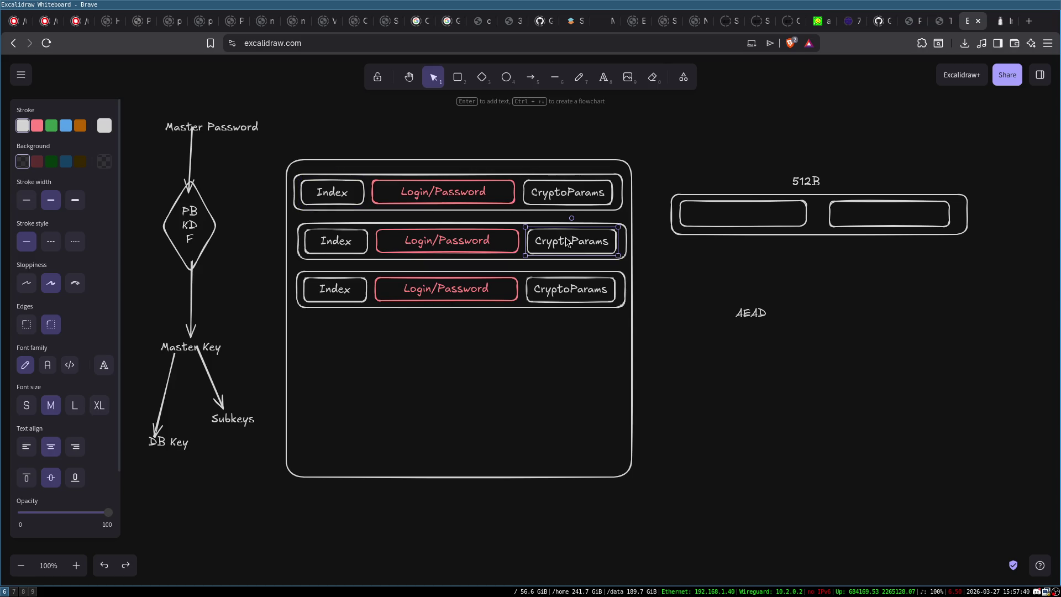
click(340, 241)
click(339, 281)
click(596, 279)
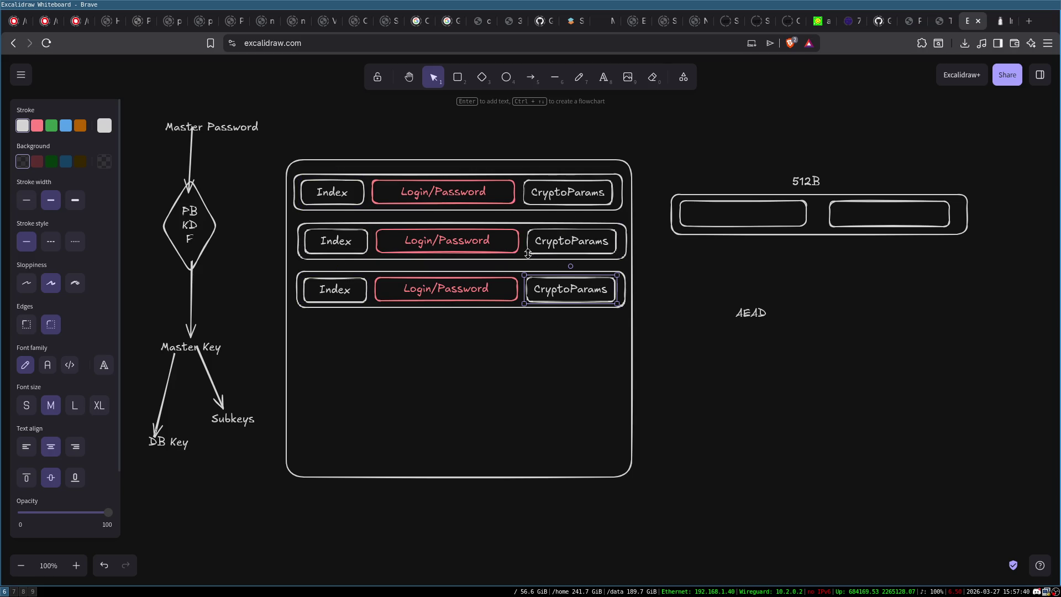
click(369, 132)
mouse_move(268, 141)
mouse_down()
mouse_move(695, 526)
mouse_move(671, 502)
mouse_up()
click(671, 502)
mouse_move(258, 141)
mouse_down()
mouse_move(535, 449)
mouse_move(652, 514)
mouse_move(668, 440)
mouse_up()
click(668, 440)
drag(273, 147, 625, 454)
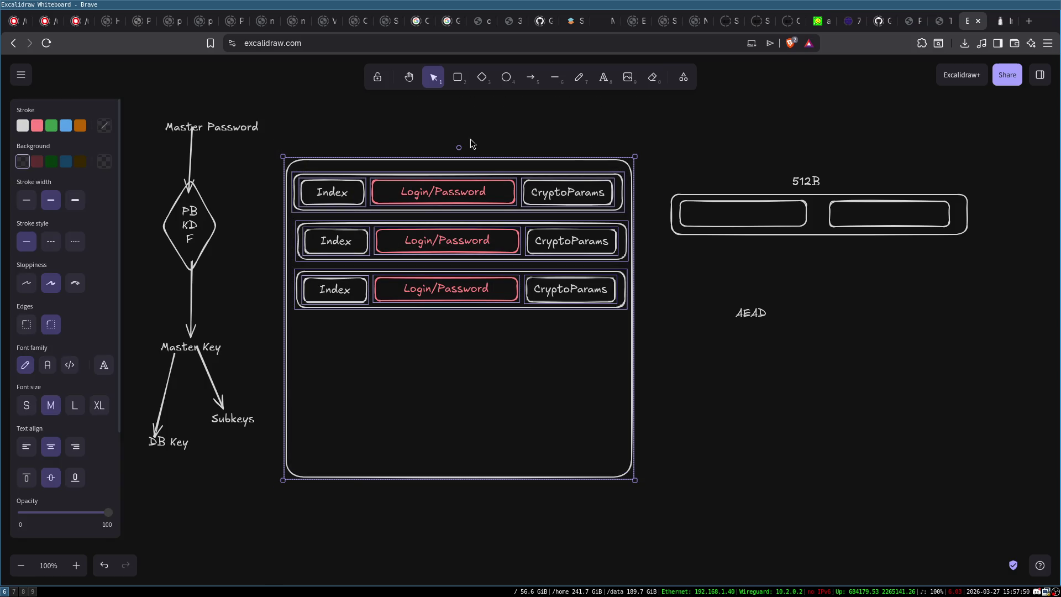
click(472, 129)
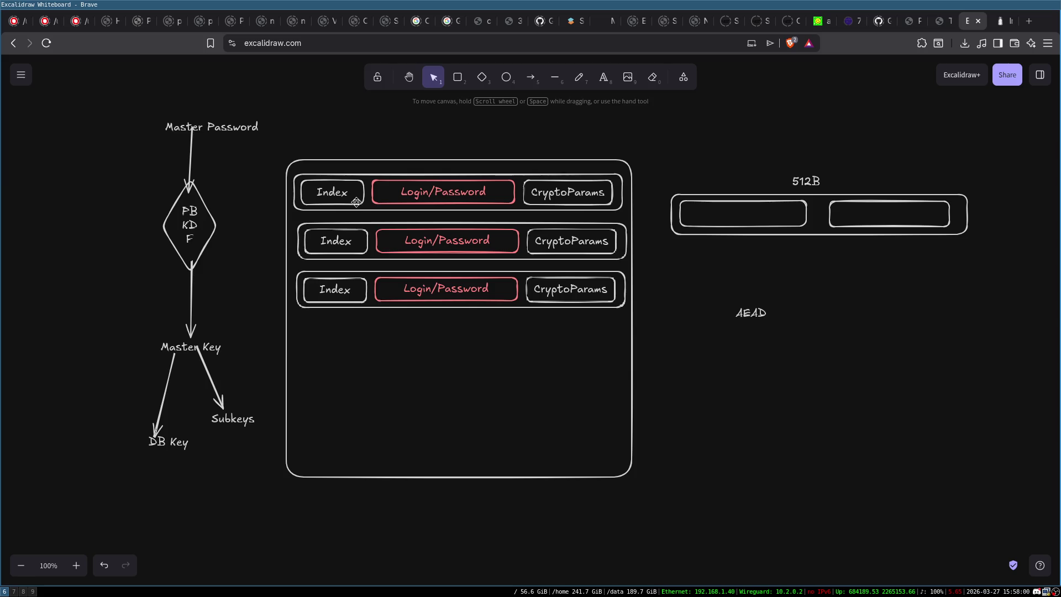
click(347, 246)
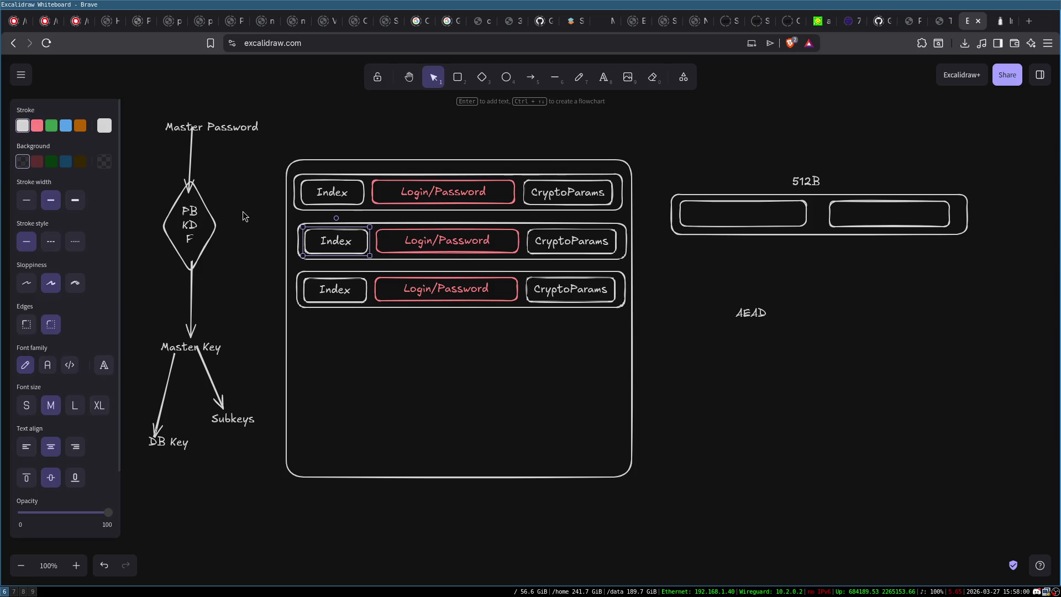
click(433, 244)
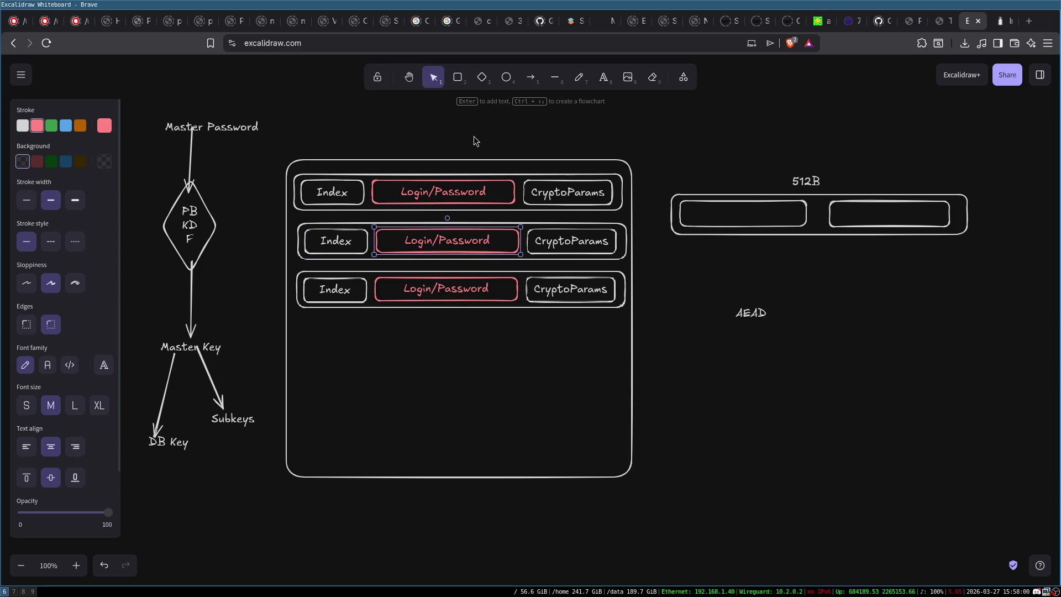
click(367, 134)
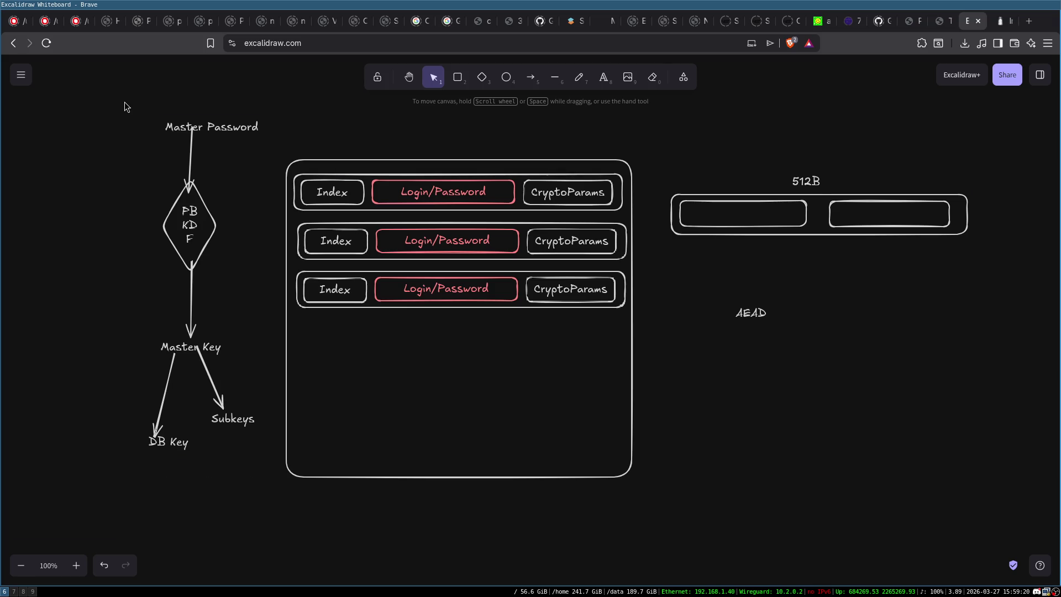
Delete the entire Excalidraw drawing with Ctrl+A and Delete, then go to the Emacs workspace.
key(ctrl+a)
key(Delete)
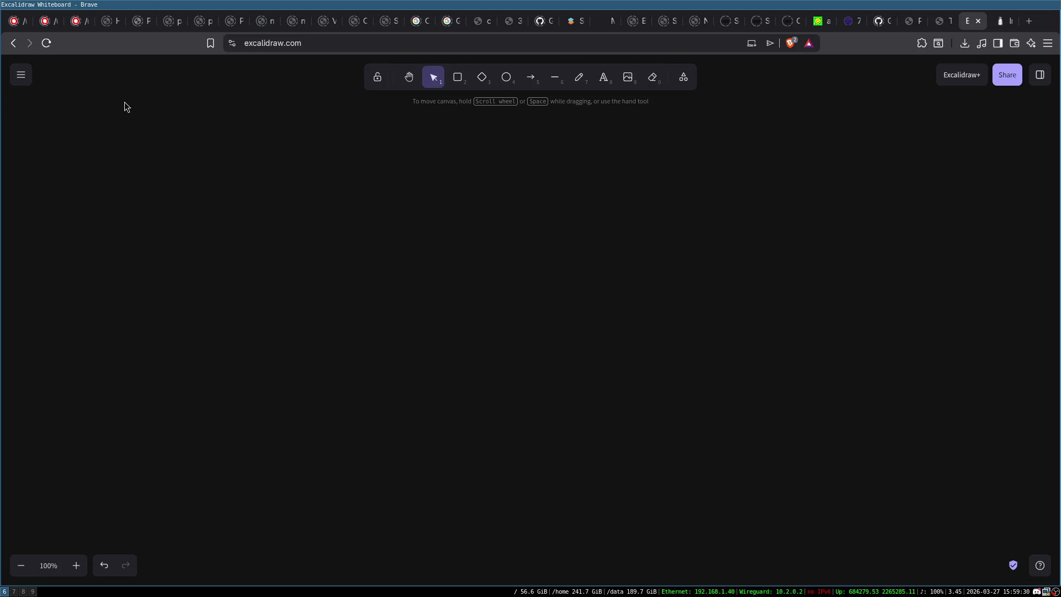
key(ctrl+Tab)
key(ctrl+shift+Tab)
key(super+8)
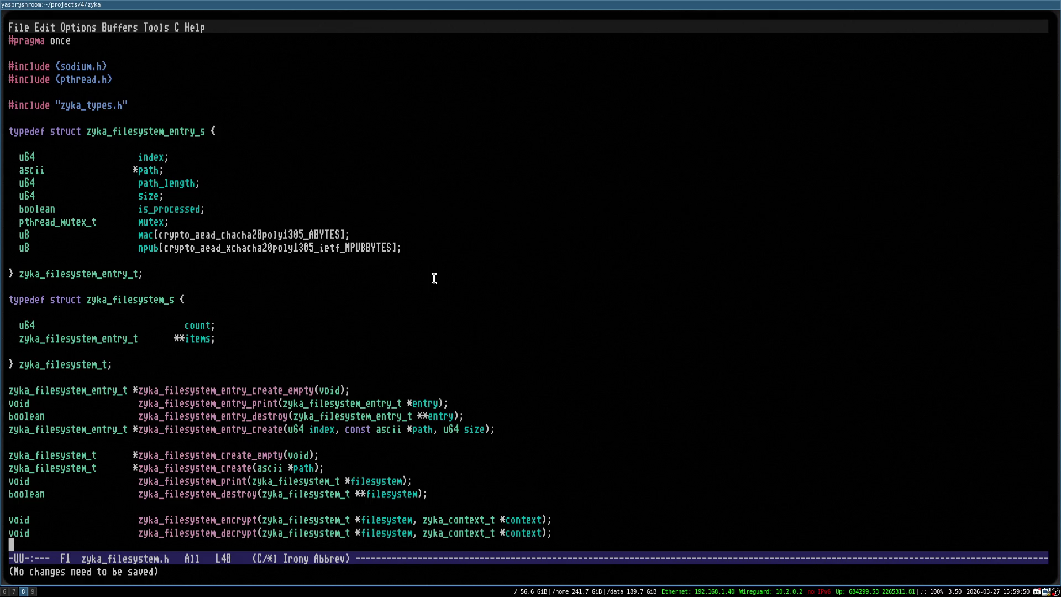
key(ctrl+Up)
key(ctrl+Up)
key(ctrl+Up)
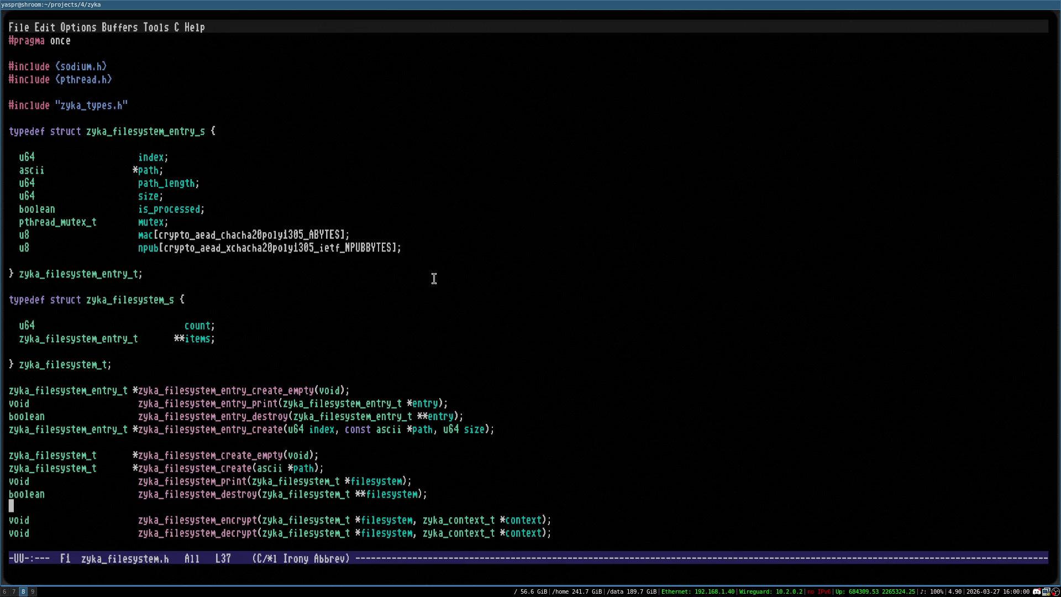
key(ctrl+x)
key(ctrl+s)
key(ctrl+Up)
key(ctrl+Up)
key(ctrl+Up)
key(Up)
key(Left)
key(Down)
key(Tab)
key(ctrl+x)
key(ctrl+s)
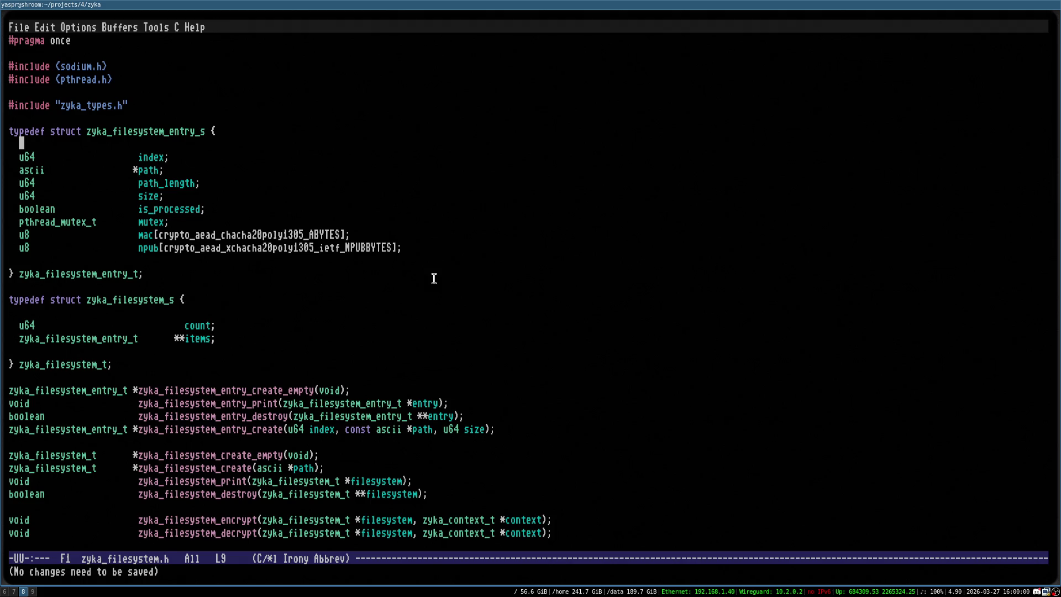
key(ctrl+x)
key(ctrl+s)
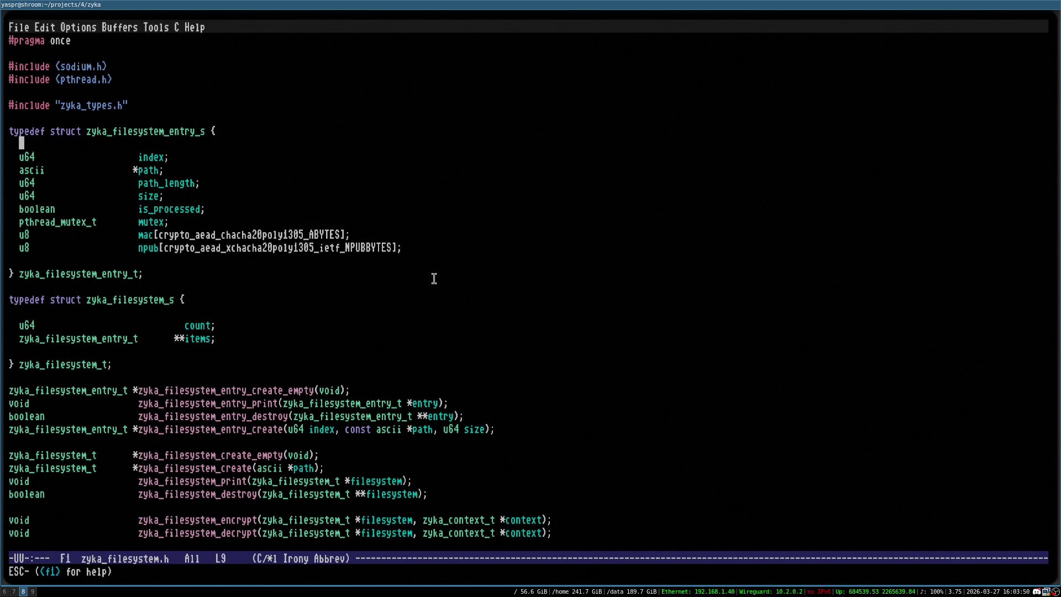
Suspend Emacs with C-z and begin typing nmap at the shell prompt.
key(ctrl+x)
key(ctrl+z)
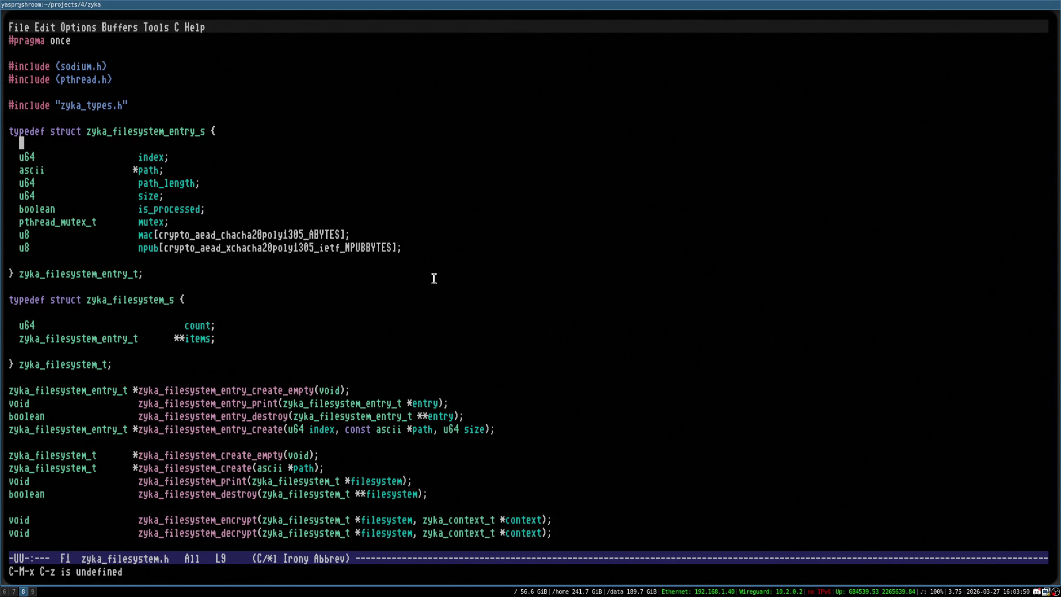
key(ctrl+z)
text(nmap)
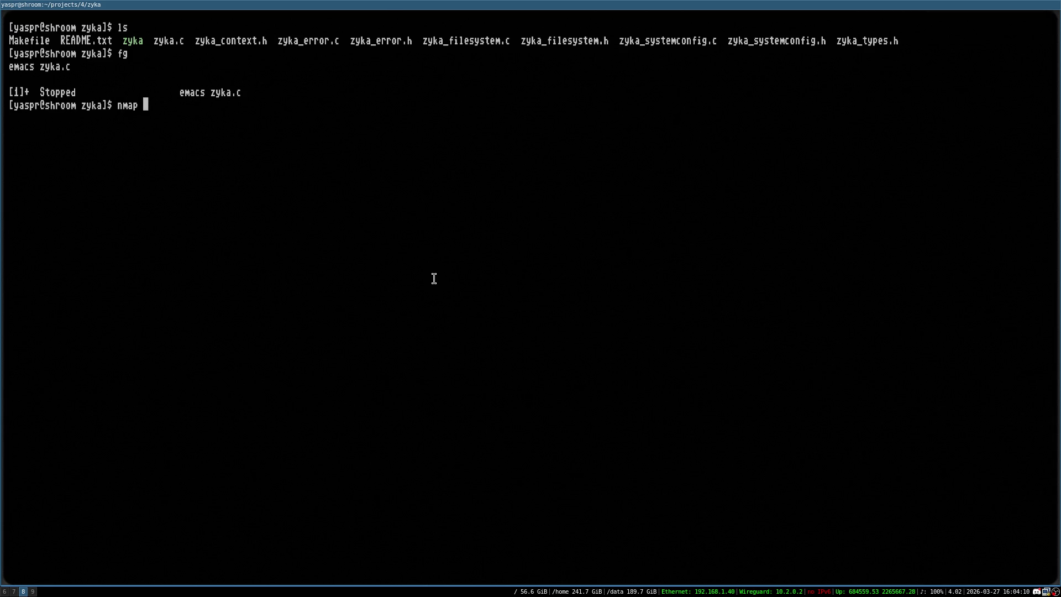
Discard the nmap command, clear the terminal and resume Emacs with fg.
key(ctrl+c)
key(ctrl+l)
text(fg)
key(Return)
Indent the blank line inside the struct and save zyka_filesystem.h.
key(ctrl+x)
key(ctrl+s)
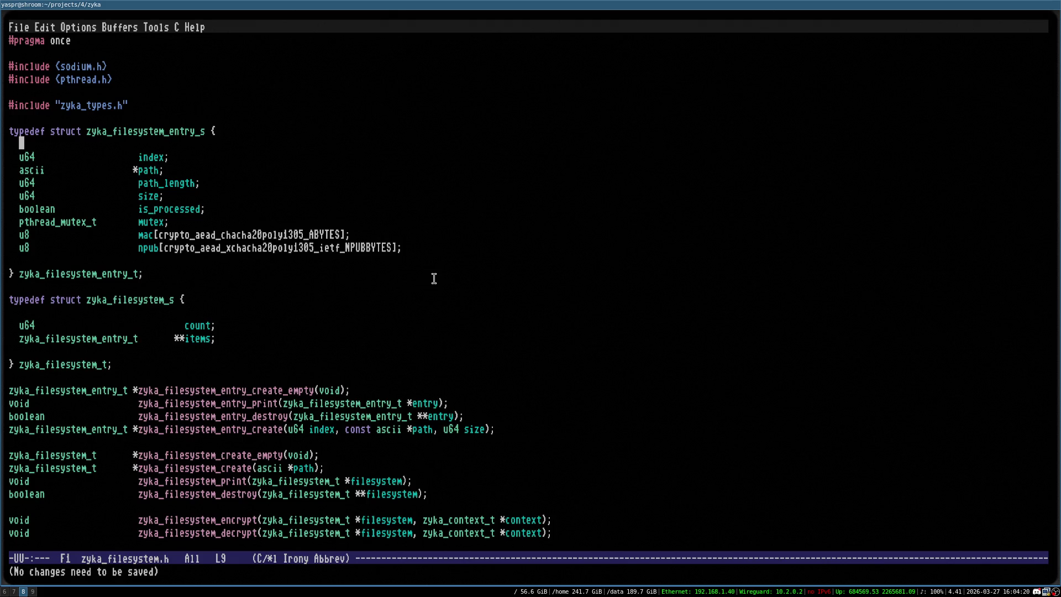
key(Down)
key(Down)
key(Down)
key(Tab)
key(ctrl+x)
key(ctrl+s)
Move up to the typedef struct line and the zyka_filesystem_entry_s name, saving repeatedly.
key(Up)
key(Up)
key(Up)
key(Up)
key(Up)
key(ctrl+x)
key(ctrl+s)
key(ctrl+x)
key(ctrl+s)
key(End)
key(Left)
key(Left)
key(Left)
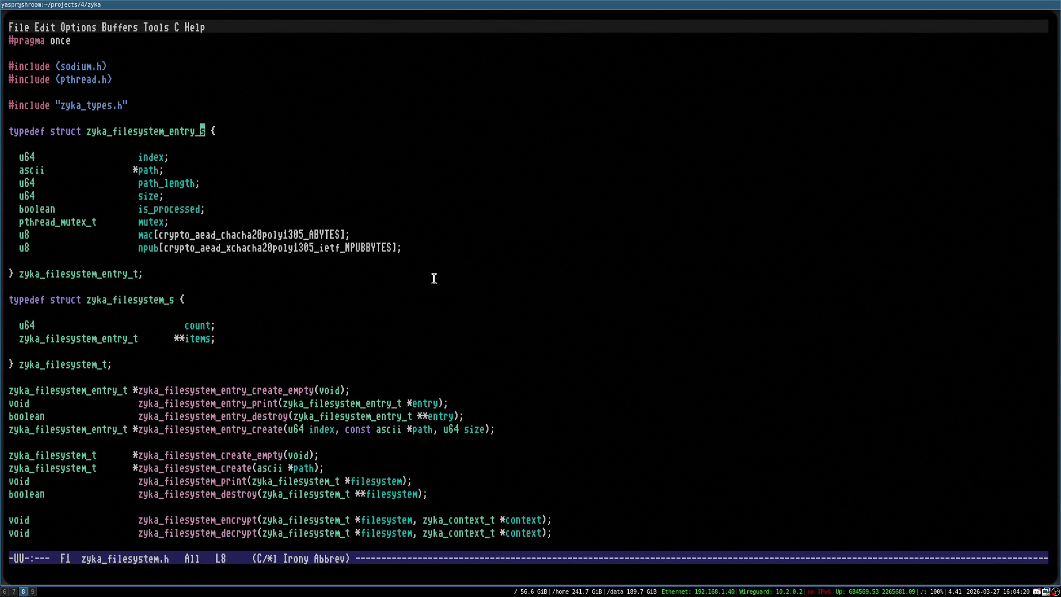
key(ctrl+x)
key(ctrl+s)
Move through the struct fields to the semicolon after *path, saving along the way.
key(Down)
key(ctrl+x)
key(ctrl+s)
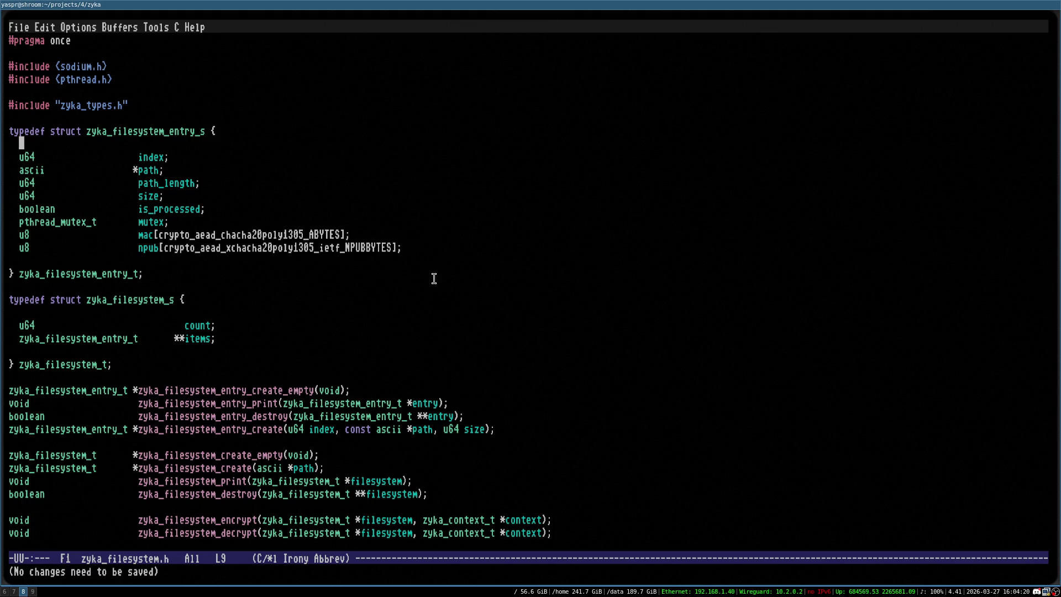
key(ctrl+x)
key(ctrl+s)
key(Down)
key(Down)
key(Down)
key(ctrl+x)
key(ctrl+s)
key(Up)
key(End)
key(Left)
key(ctrl+x)
key(ctrl+s)
Switch to Excalidraw and draw a box labelled client.
key(super+6)
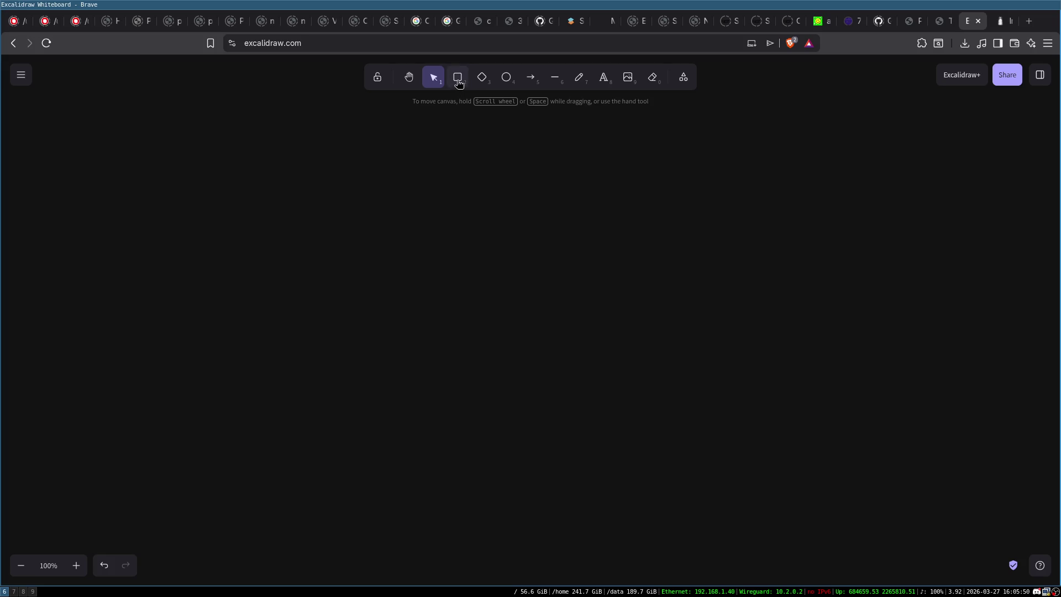
key(r)
mouse_move(388, 165)
mouse_down()
mouse_move(464, 265)
mouse_move(485, 259)
mouse_move(353, 255)
mouse_up()
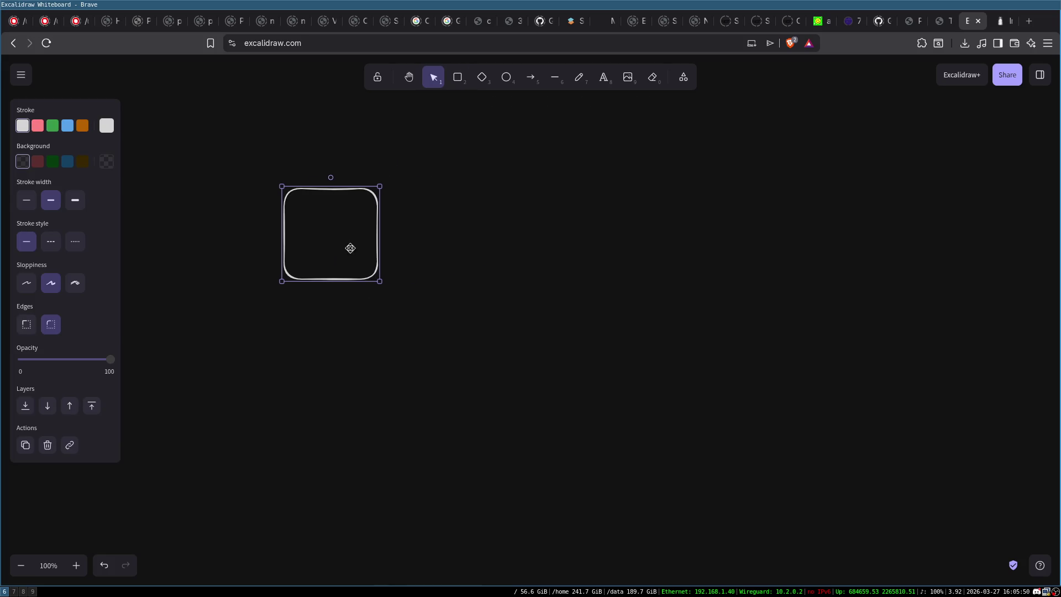
double_click(337, 234)
text(client)
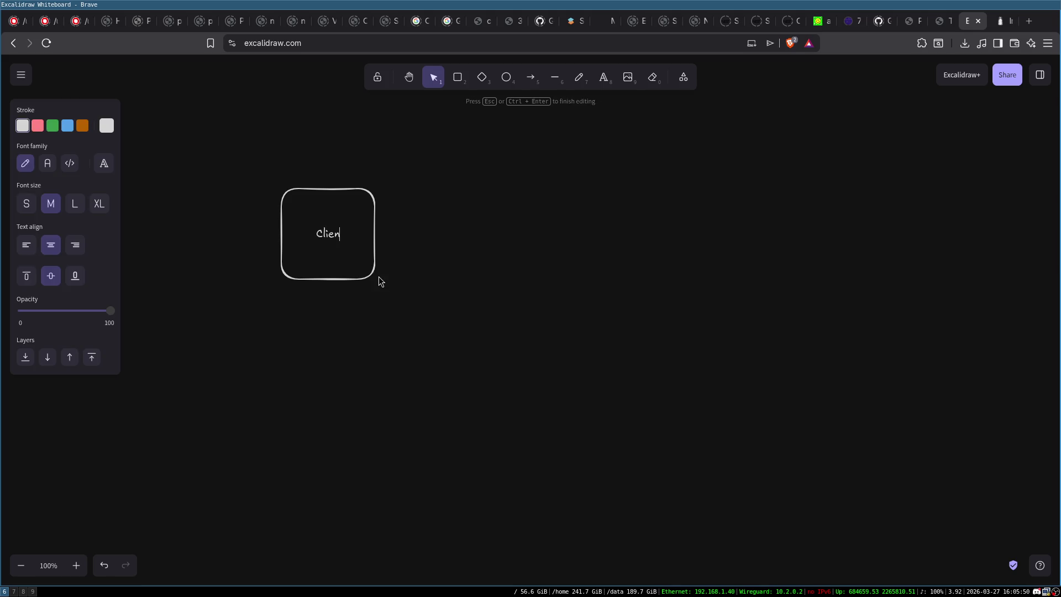
click(409, 237)
Draw a second box labelled Server and move it to the upper right.
key(r)
drag(515, 118, 623, 201)
drag(592, 166, 596, 182)
double_click(598, 194)
text(Server)
key(Escape)
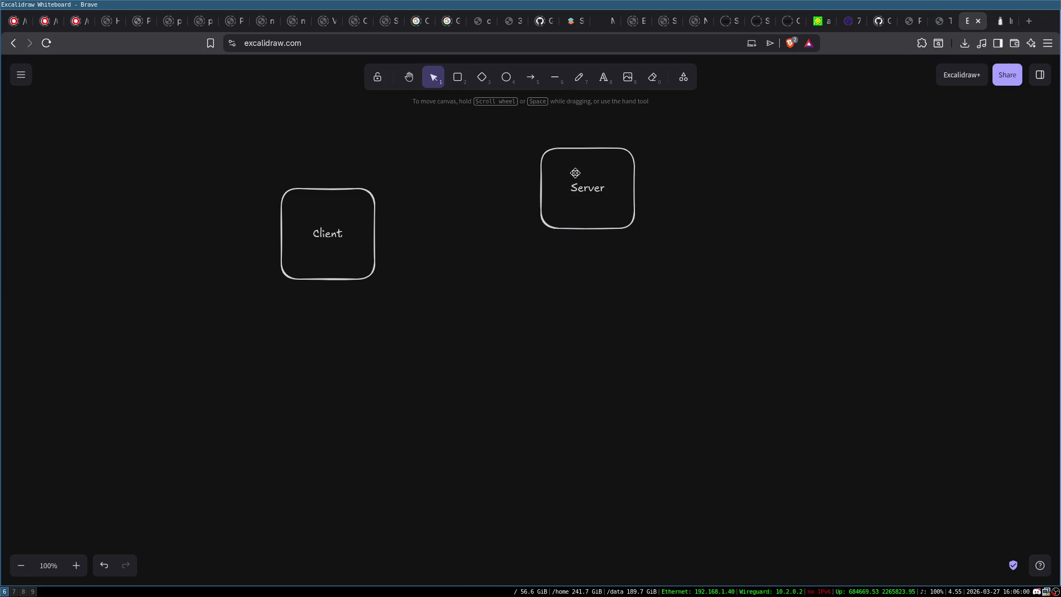
drag(573, 171, 695, 192)
Draw a large ellipse labelled Internet between Client and Server.
key(o)
drag(480, 124, 641, 350)
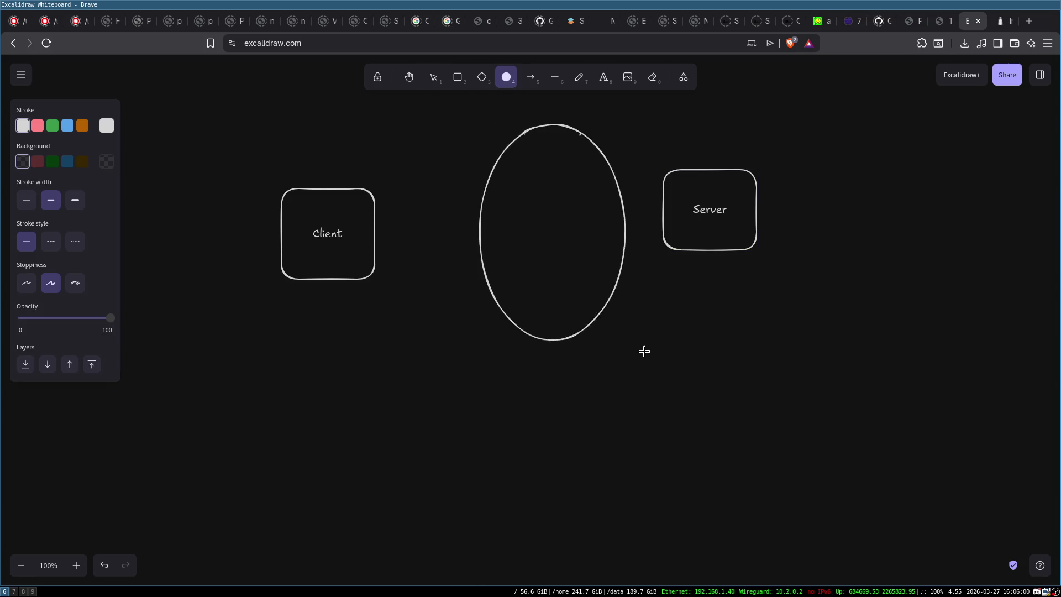
drag(544, 242, 531, 286)
double_click(580, 304)
text(Internet)
click(379, 251)
Move Client left and draw a tall narrow box between Client and Internet.
mouse_move(326, 234)
mouse_down()
mouse_move(160, 285)
mouse_move(209, 287)
mouse_up()
click(415, 206)
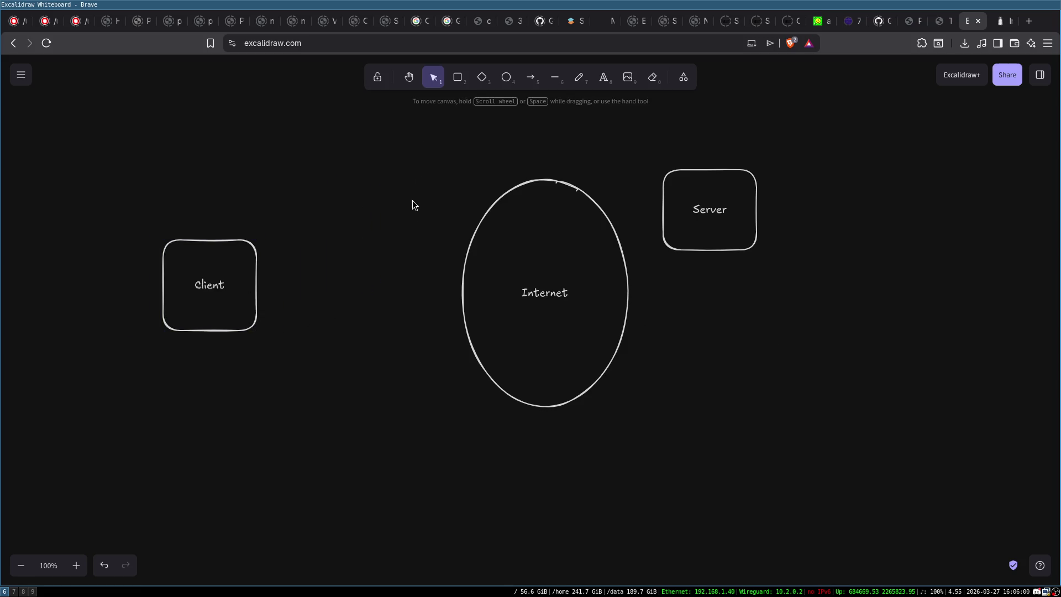
click(458, 77)
mouse_move(355, 212)
mouse_down()
mouse_move(391, 343)
mouse_move(388, 394)
mouse_up()
Chain arrows Client → tall box → Internet → Server, lowering the box-to-Internet arrow's start.
click(531, 77)
mouse_move(242, 281)
mouse_down()
mouse_move(353, 267)
mouse_move(496, 302)
mouse_up()
click(530, 78)
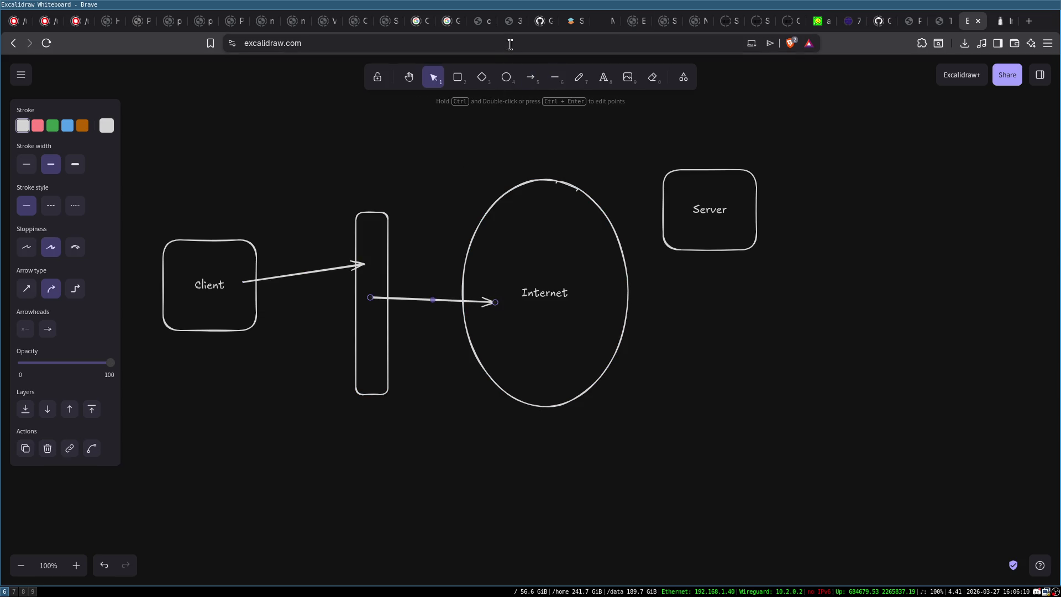
click(530, 77)
mouse_move(625, 266)
mouse_down()
mouse_move(636, 230)
mouse_move(681, 219)
mouse_up()
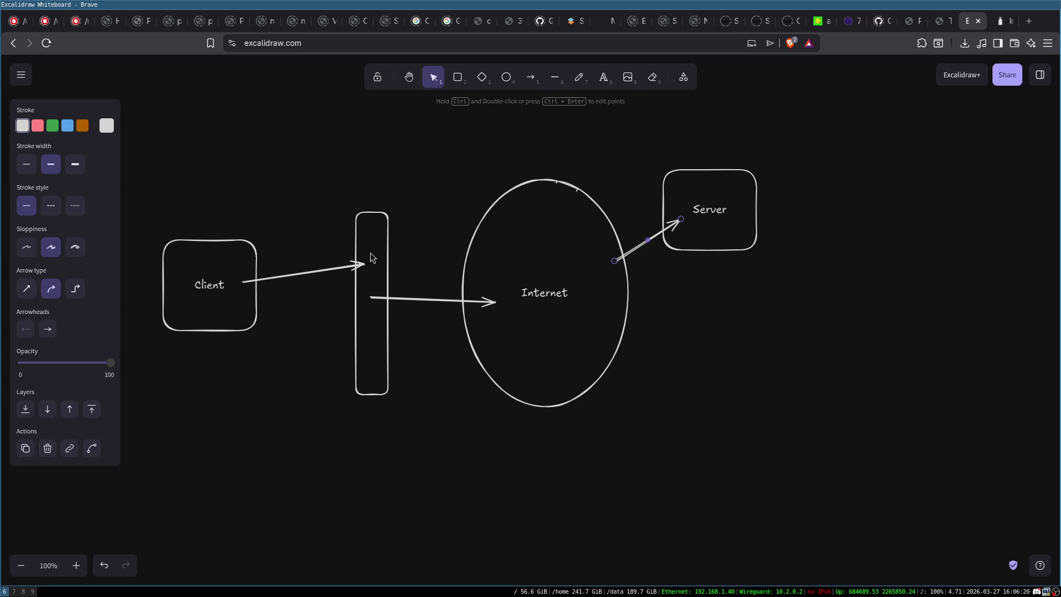
click(734, 208)
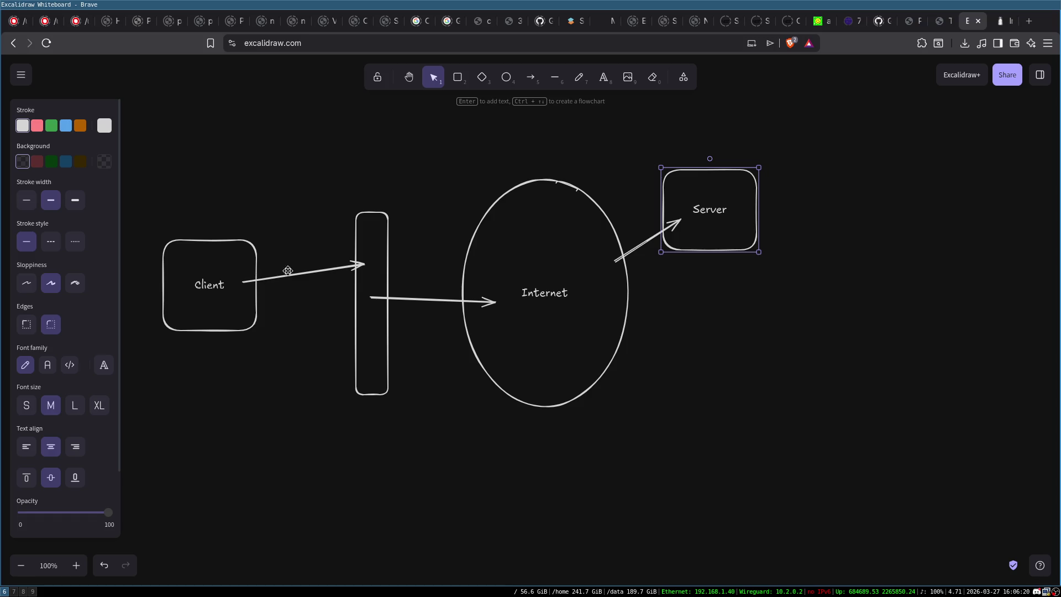
click(381, 262)
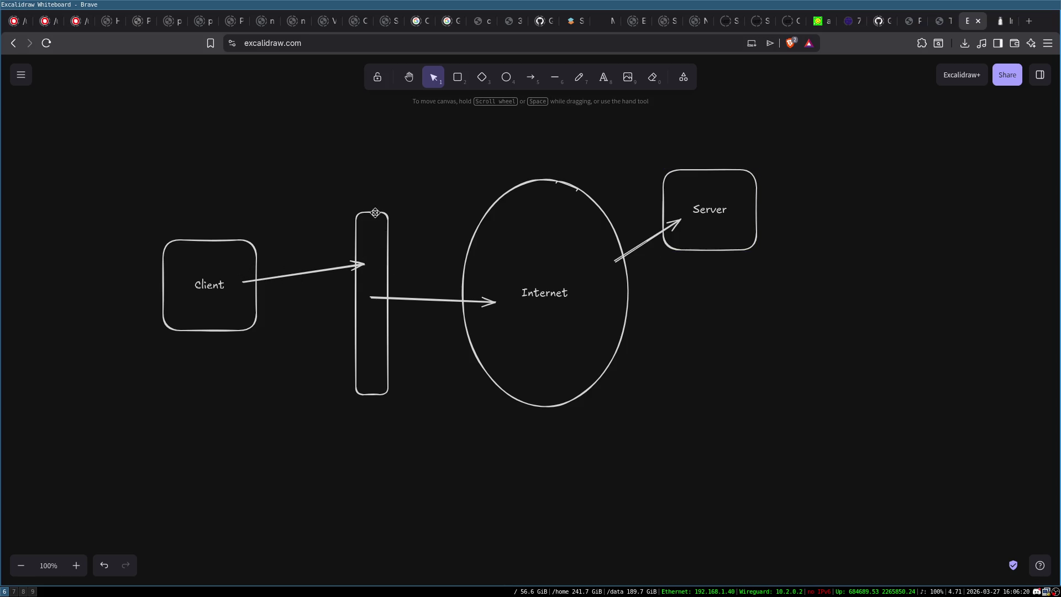
click(374, 299)
drag(370, 297, 375, 349)
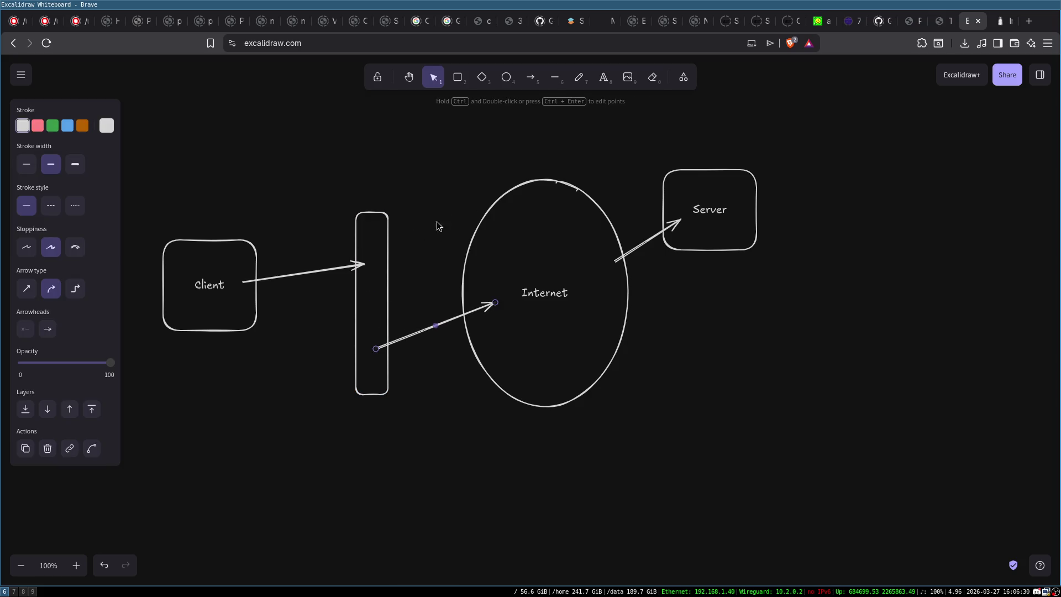
double_click(373, 284)
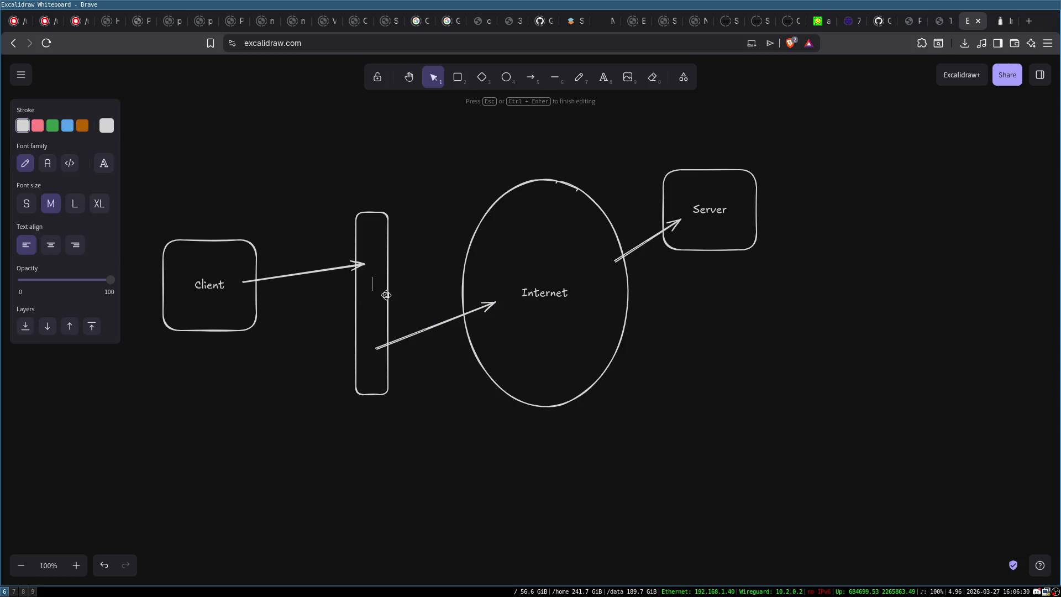
text(IS)
key(Return)
text(P)
click(402, 241)
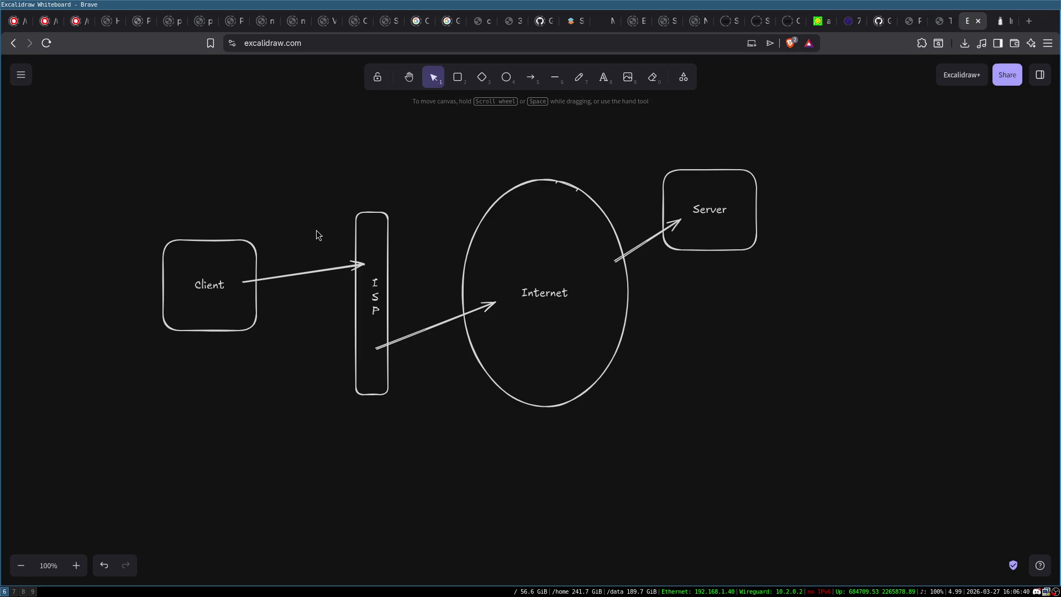
click(372, 296)
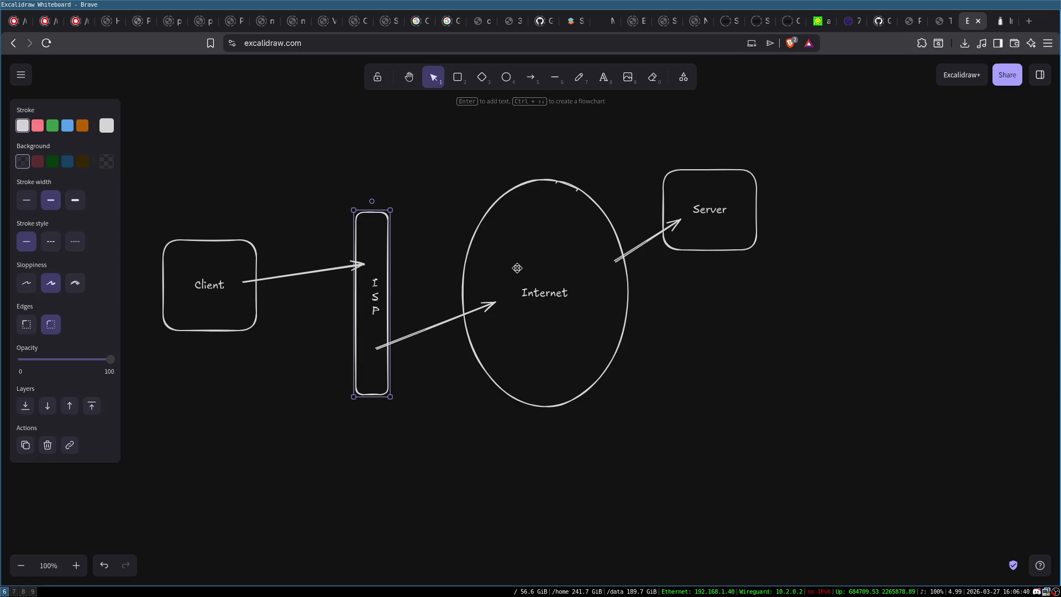
click(518, 268)
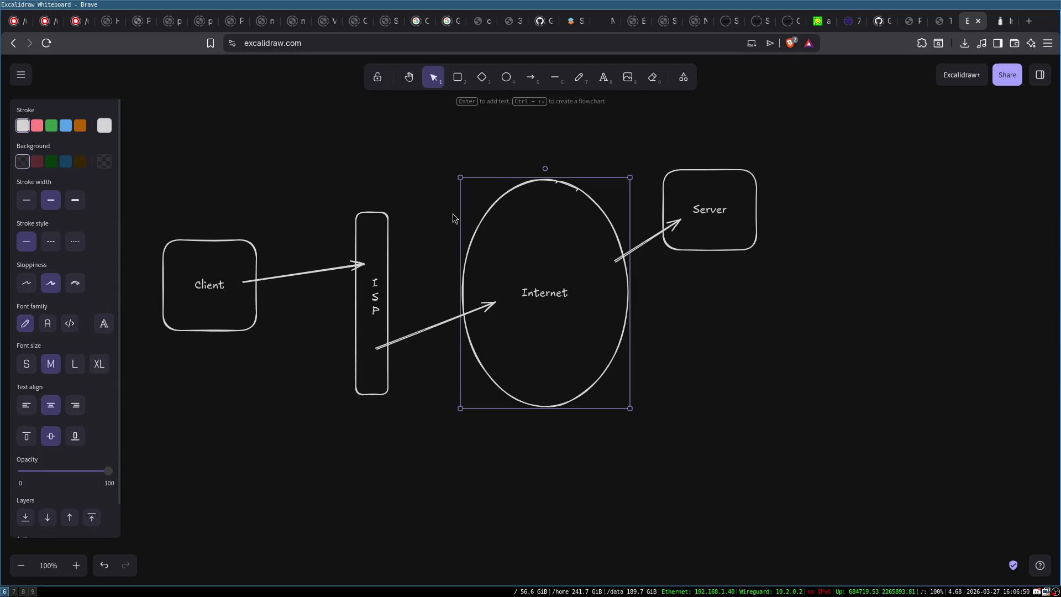
click(798, 369)
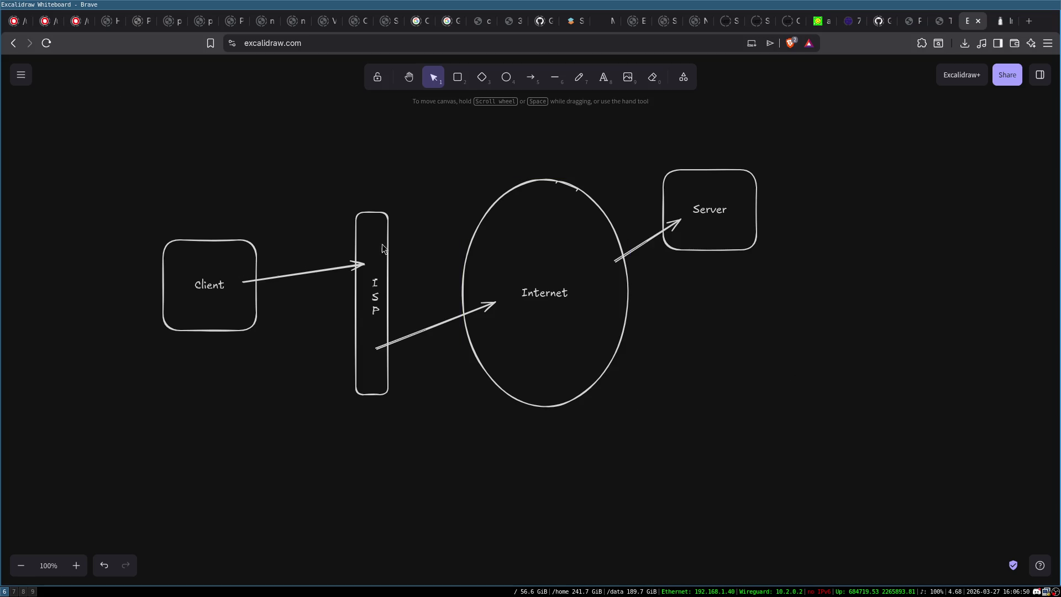
click(736, 202)
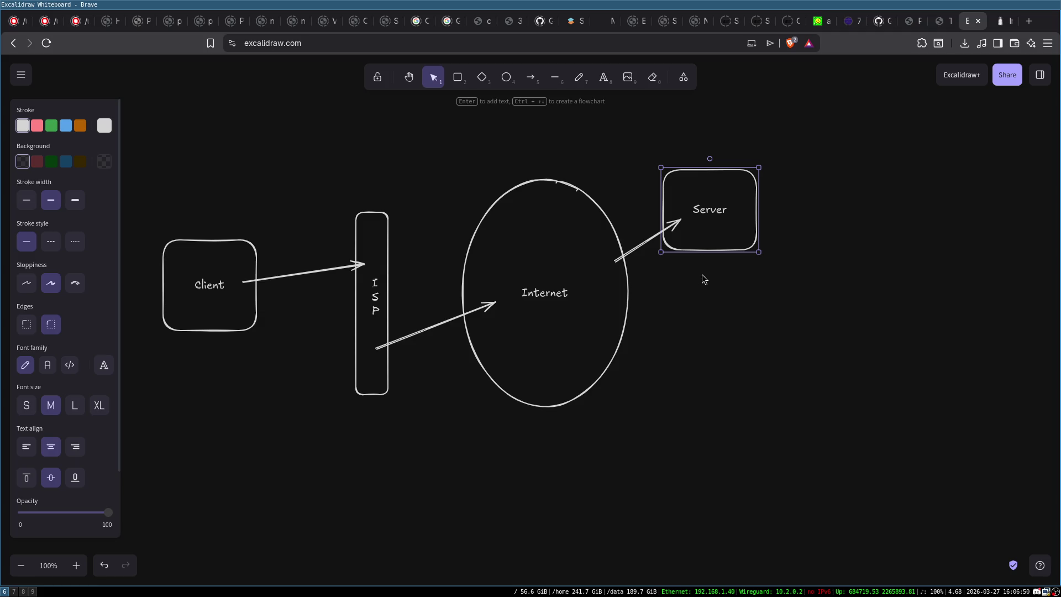
Add a Google.com text label below the Server box and position it.
double_click(701, 264)
text(Google.com)
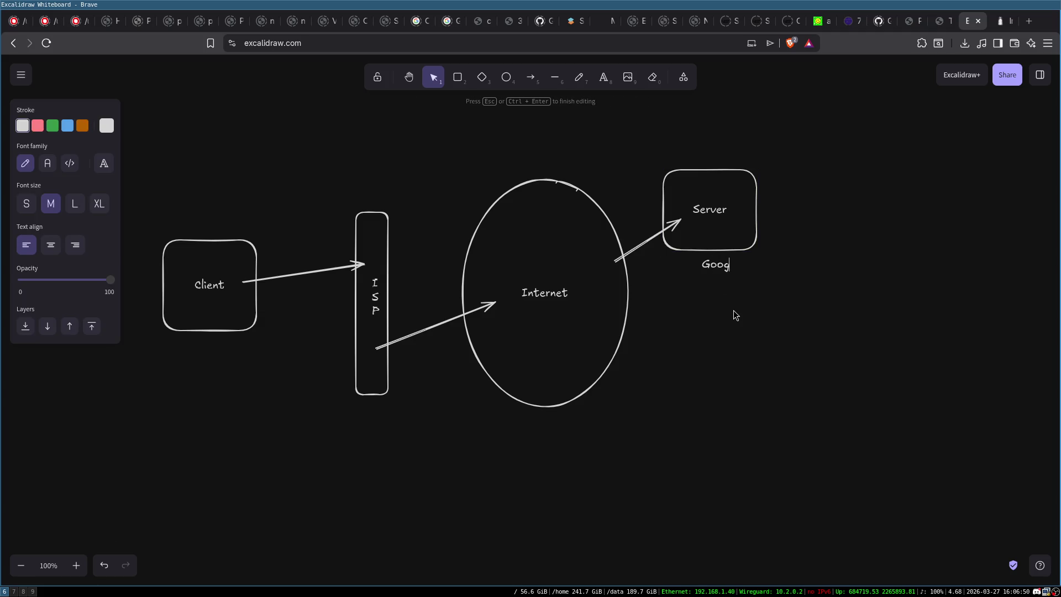
click(724, 285)
mouse_move(728, 270)
mouse_down()
mouse_move(336, 380)
mouse_move(198, 360)
mouse_move(208, 346)
mouse_up()
Place a copy of the Google.com label beneath the Client box.
click(216, 391)
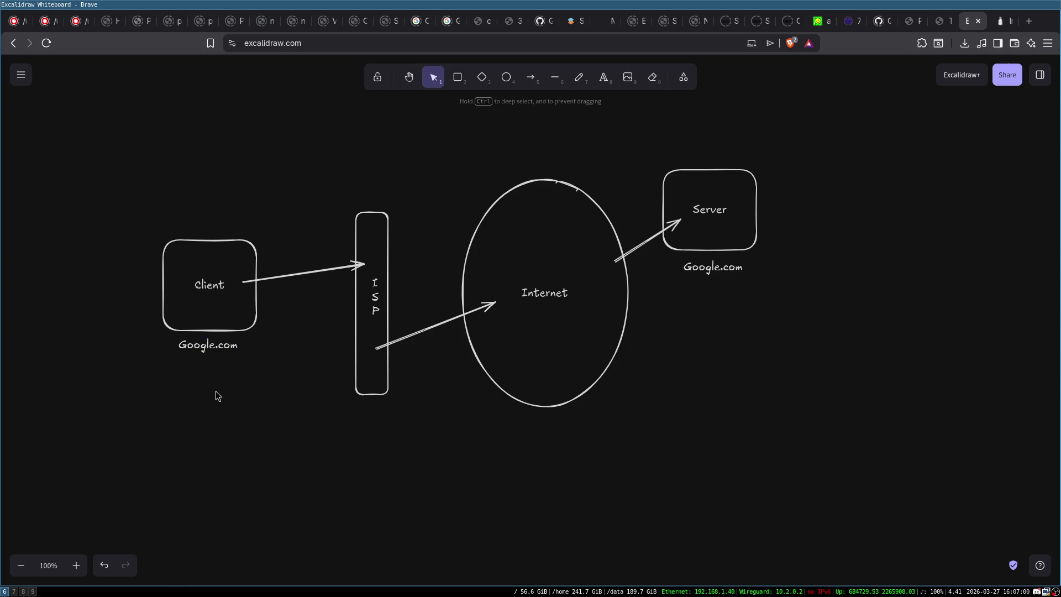
click(214, 349)
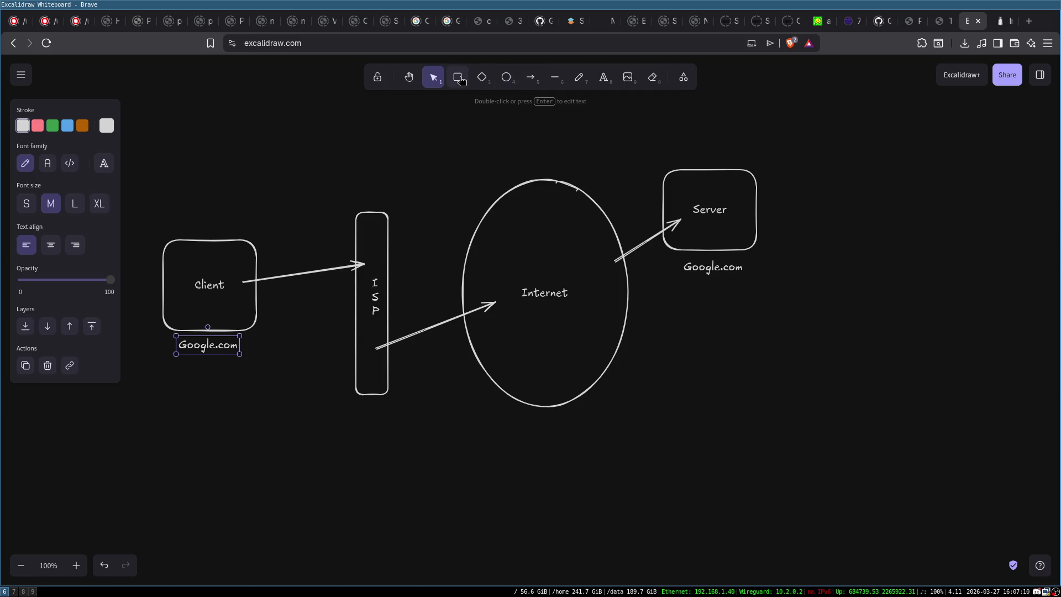
click(458, 78)
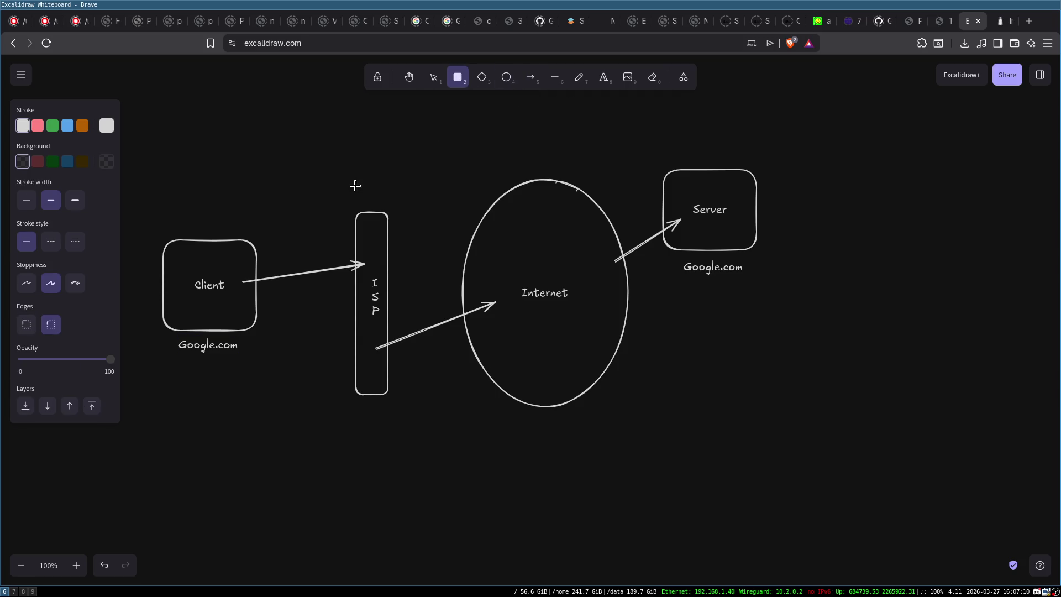
Shorten the Client arrow and add a small box labelled R with an arrow to ISP.
key(Escape)
click(309, 274)
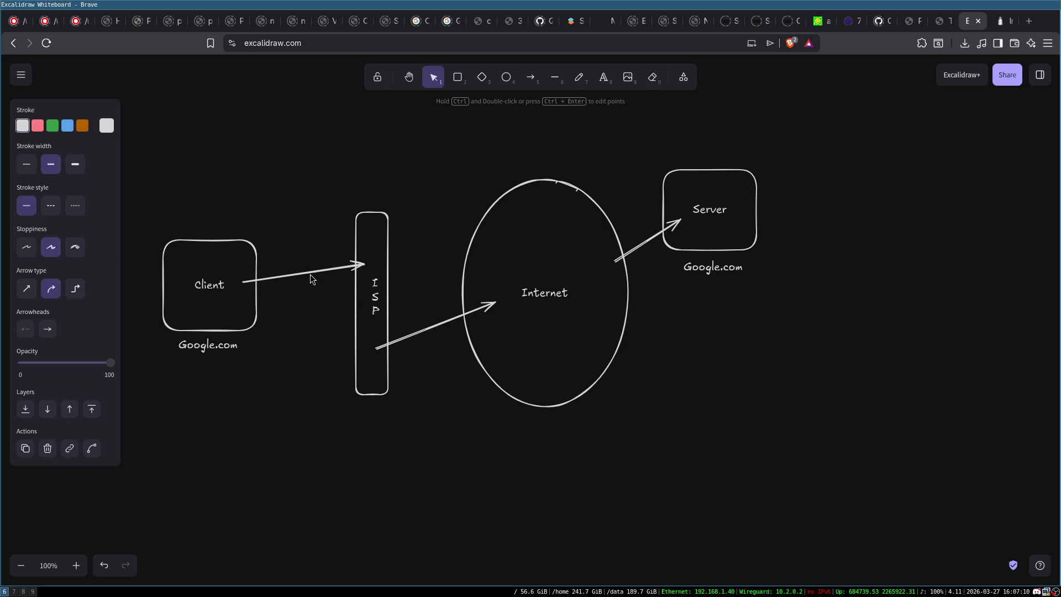
mouse_move(362, 267)
mouse_down()
mouse_move(288, 280)
mouse_move(311, 279)
mouse_move(317, 310)
mouse_up()
click(457, 77)
click(530, 77)
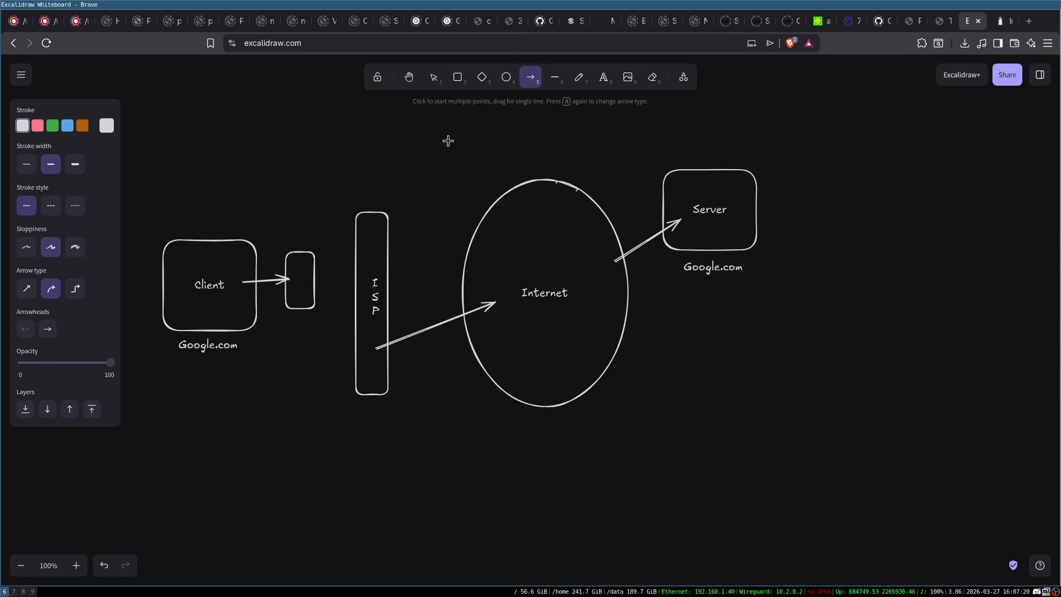
drag(319, 271, 380, 249)
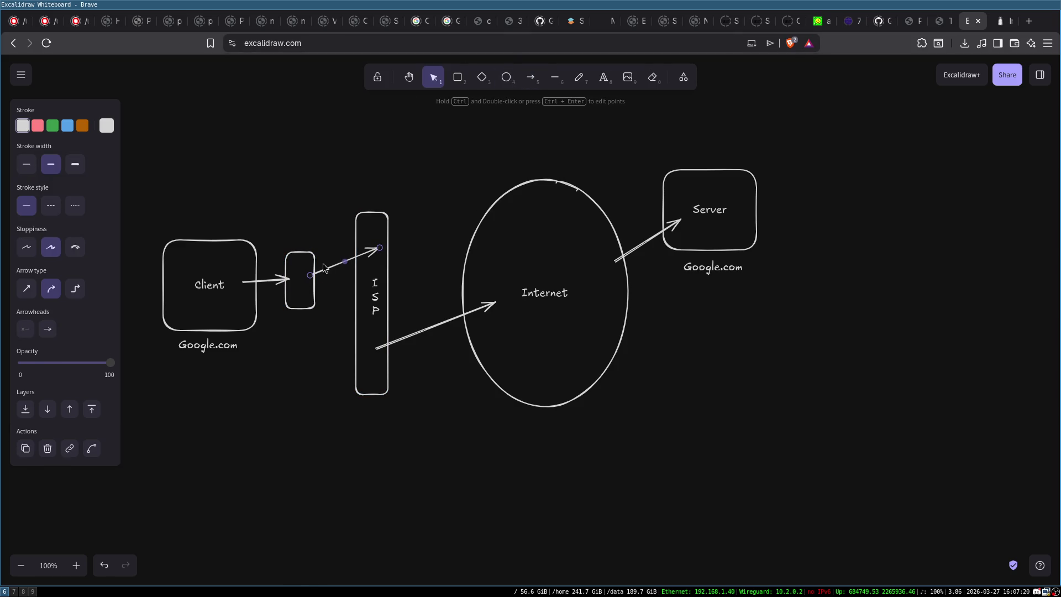
double_click(301, 275)
text(R)
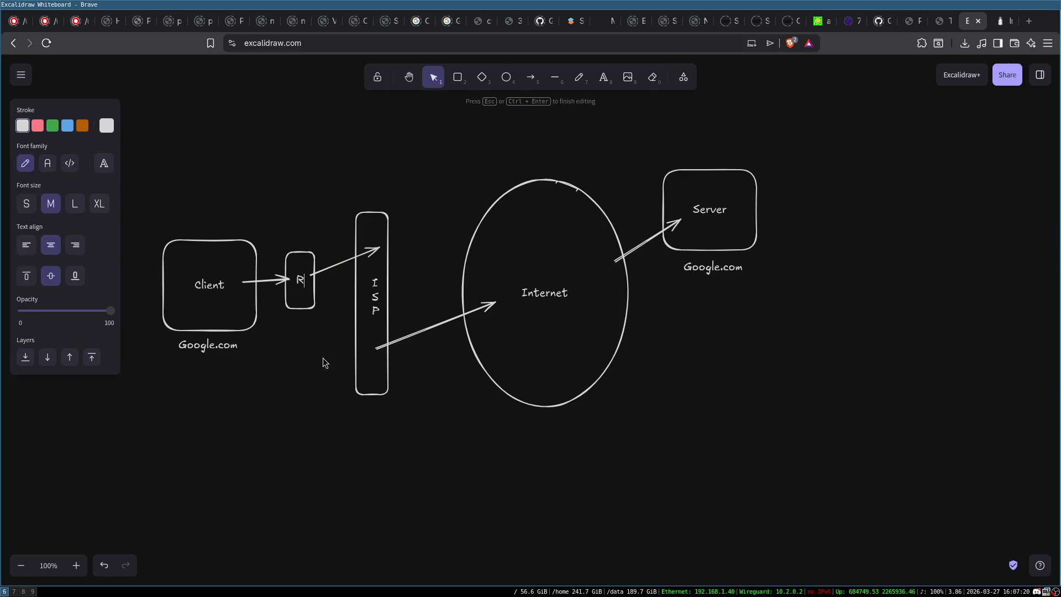
click(304, 341)
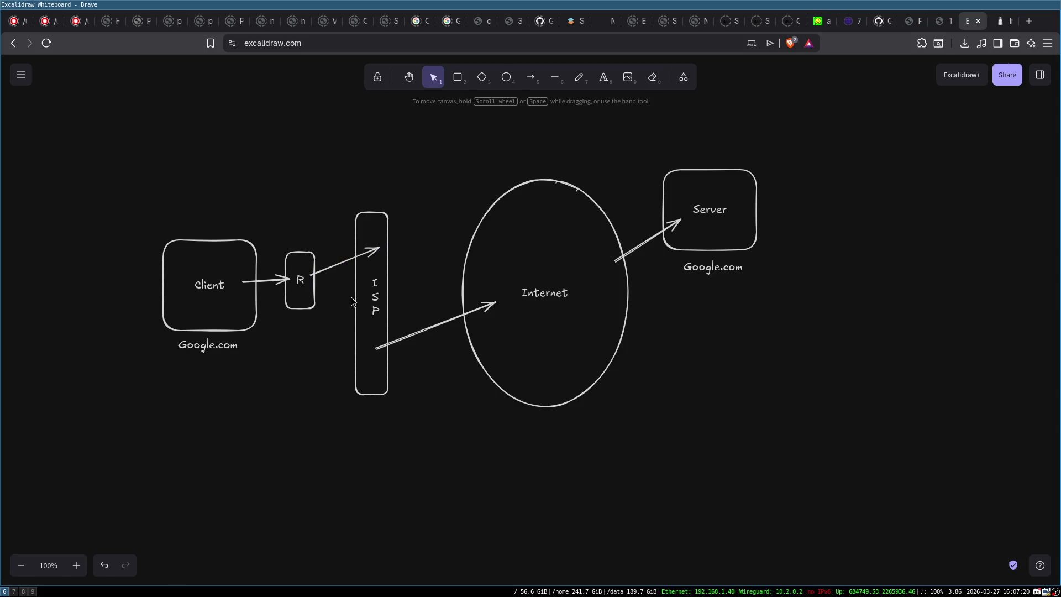
Draw an arrow up into the bottom of R with a DNS label beneath it.
click(528, 77)
drag(295, 429, 300, 312)
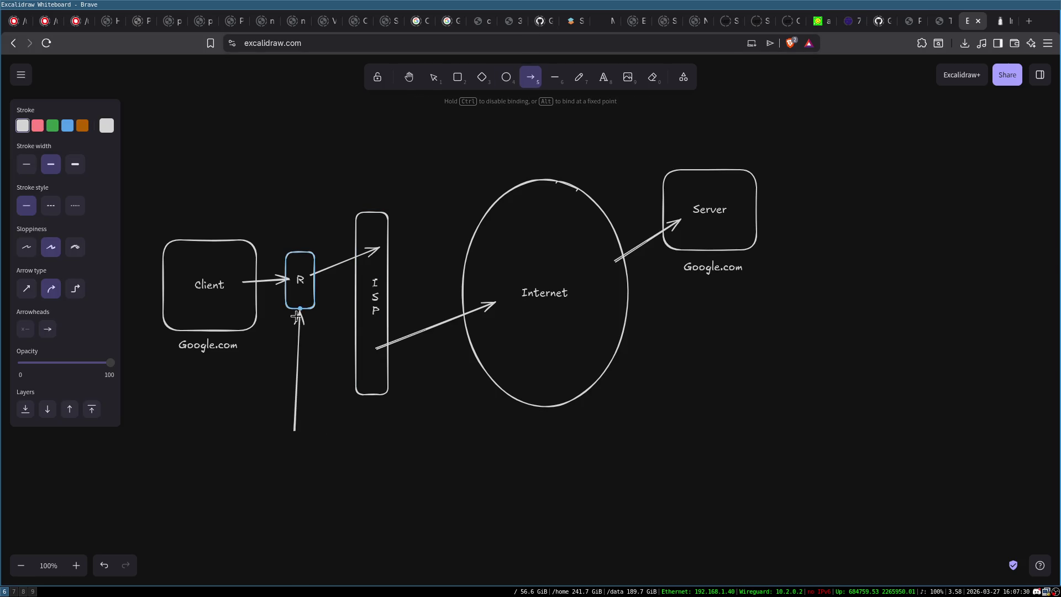
double_click(292, 445)
text(DNS)
click(356, 489)
click(299, 442)
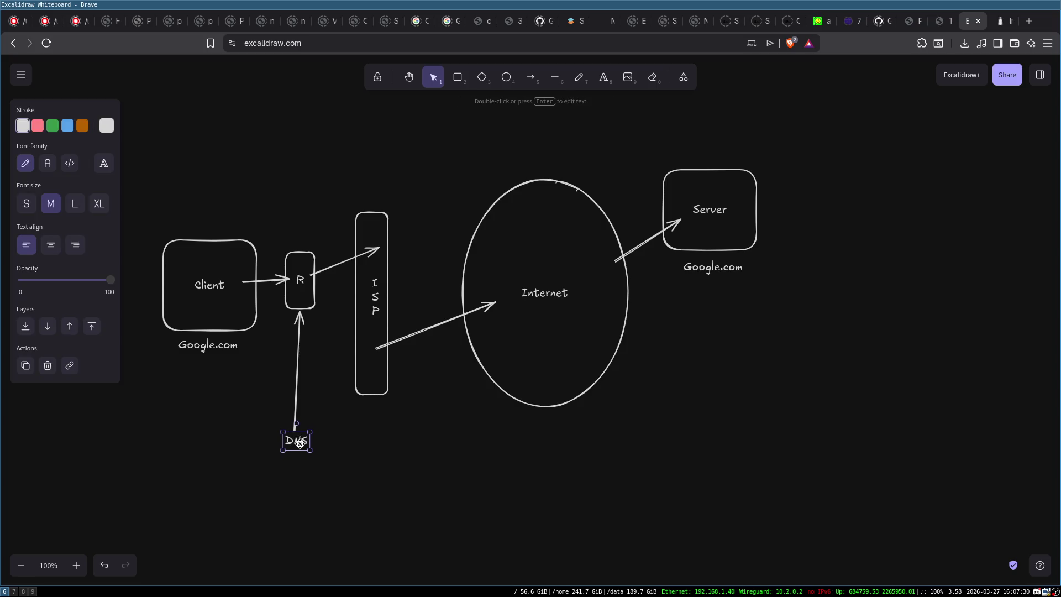
mouse_move(298, 442)
mouse_down()
mouse_move(406, 480)
mouse_move(399, 519)
mouse_up()
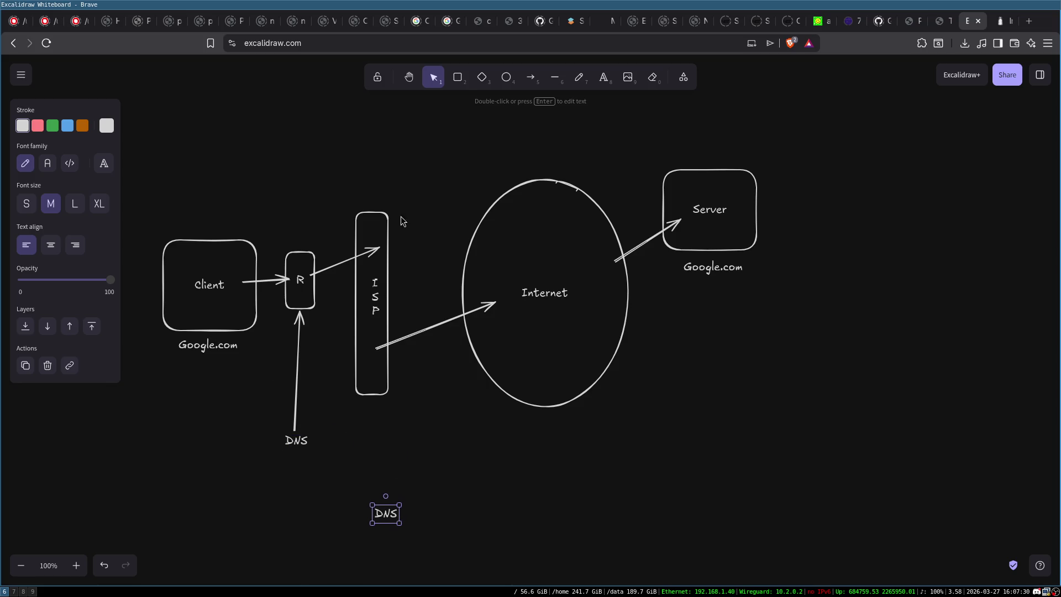
Draw a second DNS arrow up into ISP and place its DNS label underneath.
click(530, 79)
drag(364, 470, 371, 399)
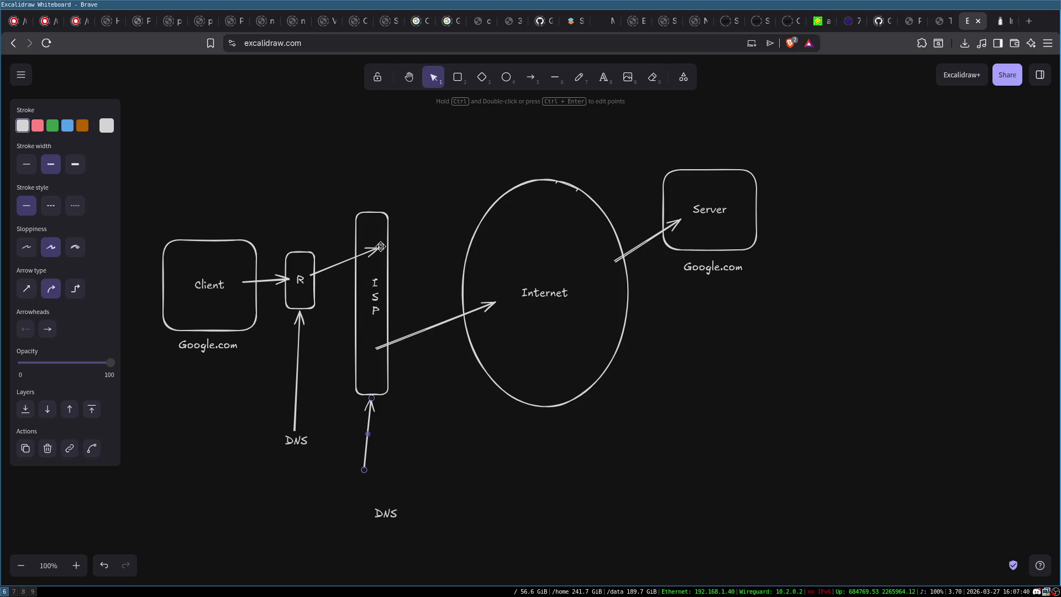
mouse_move(395, 509)
mouse_down()
mouse_move(360, 488)
mouse_move(370, 485)
mouse_up()
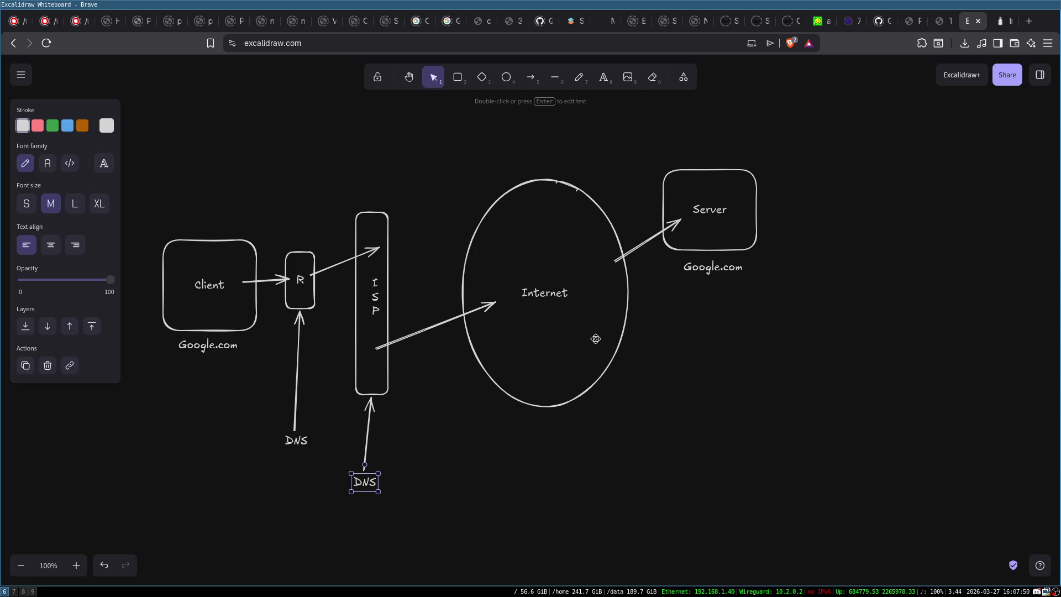
click(386, 227)
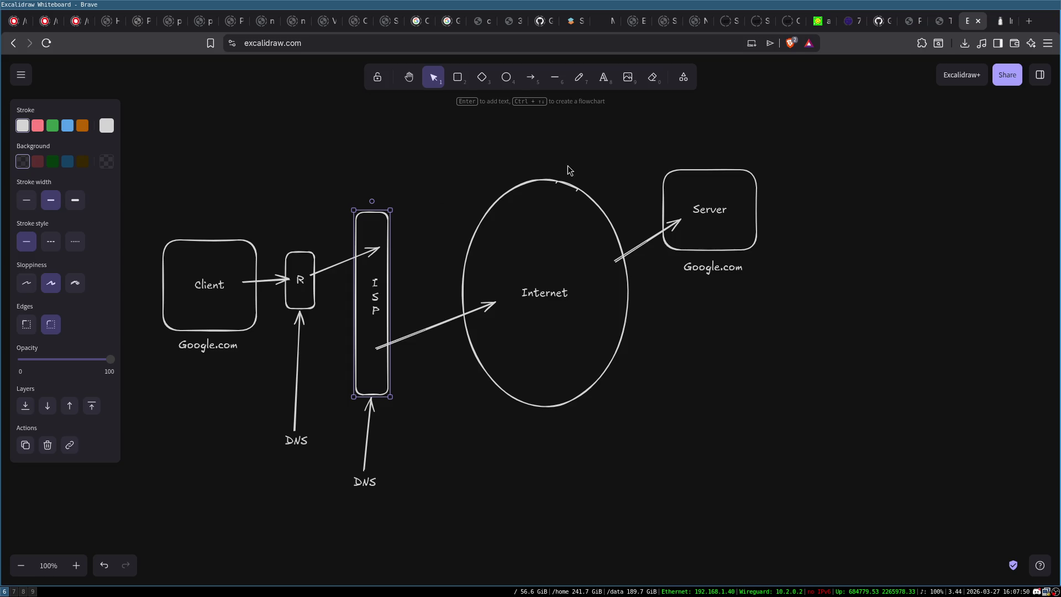
click(418, 194)
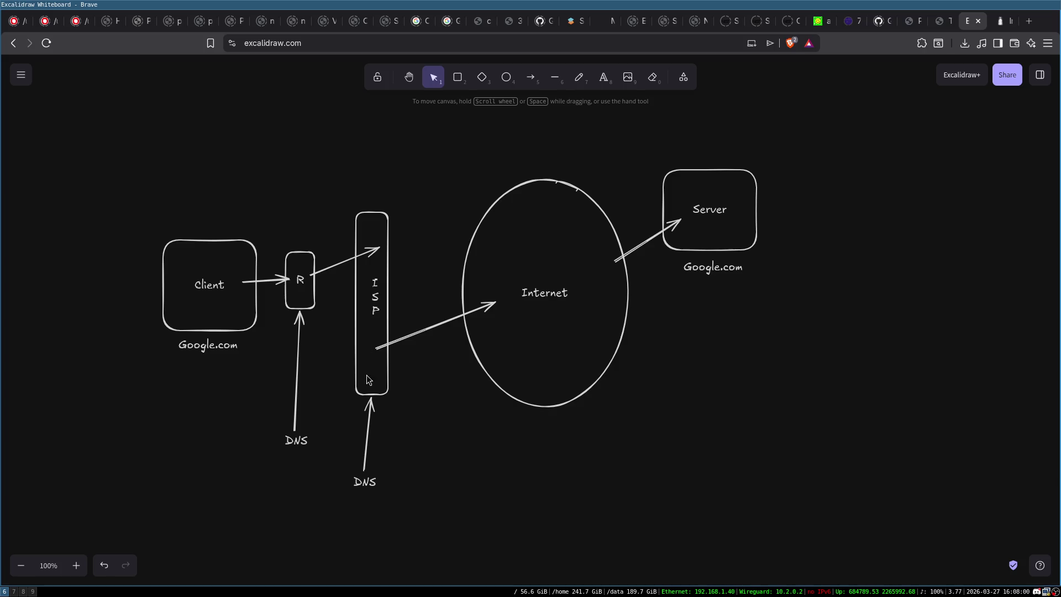
Draw a third arrow up into the Internet ellipse with a DNS label below it.
click(530, 76)
drag(555, 516, 546, 409)
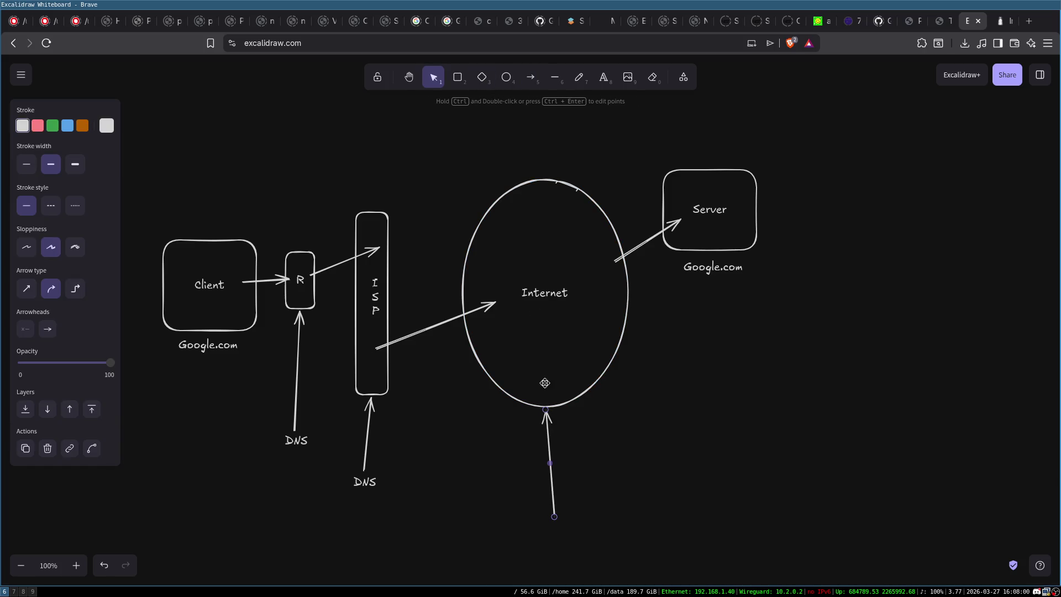
click(457, 76)
click(566, 544)
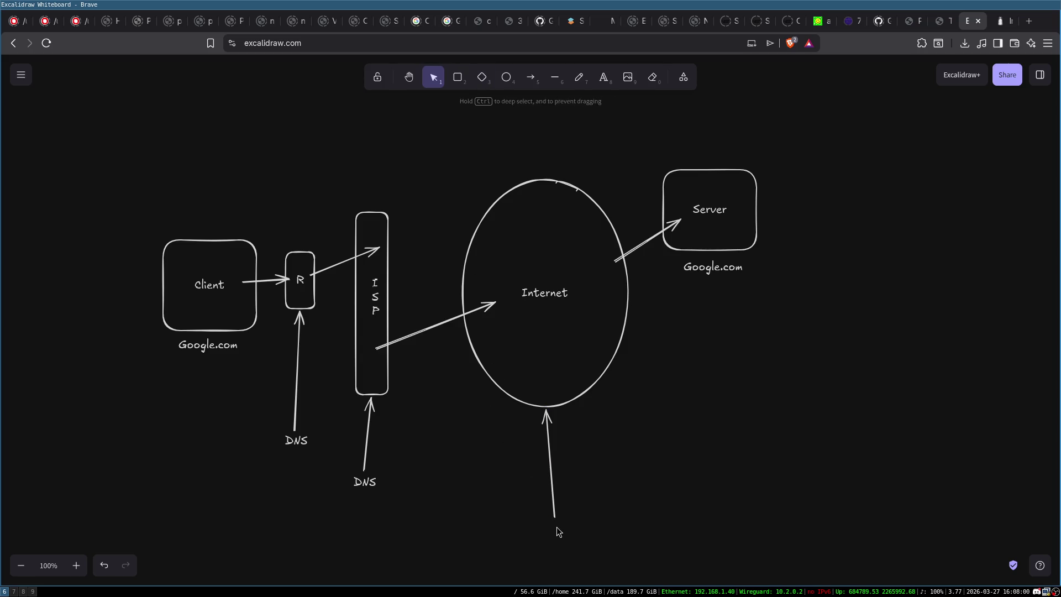
double_click(556, 527)
text(NS)
click(623, 455)
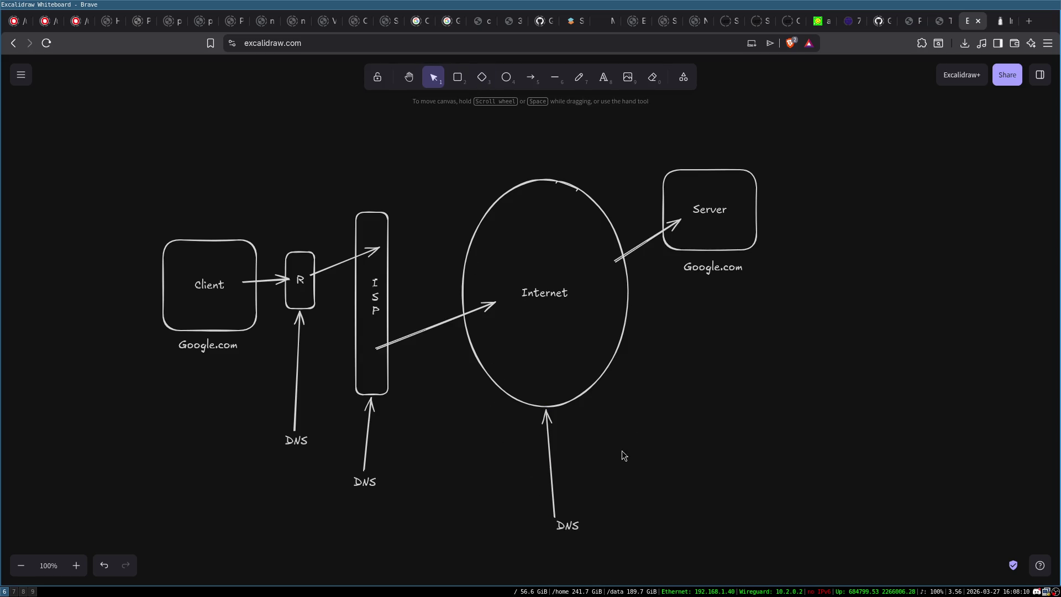
drag(574, 528, 566, 529)
click(619, 488)
click(707, 184)
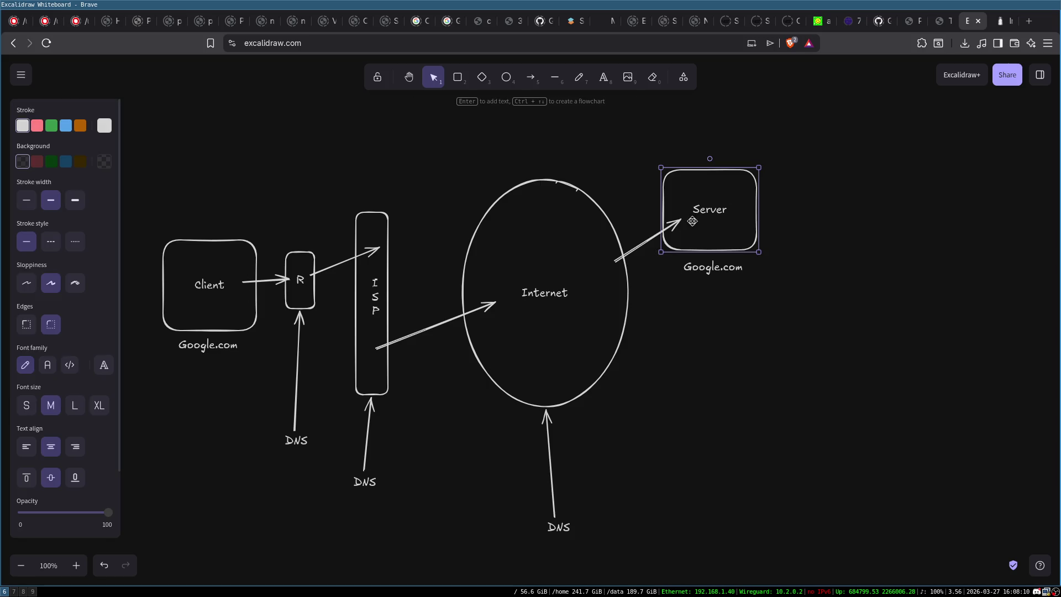
double_click(184, 345)
text(http://)
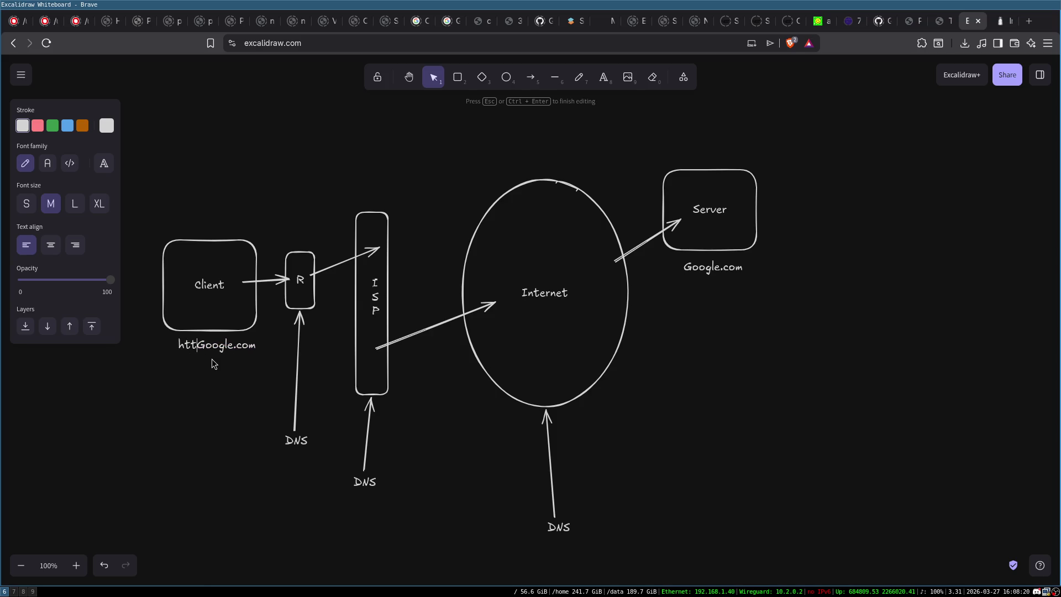
key(BackSpace)
text(g)
click(223, 363)
drag(251, 345, 224, 352)
click(210, 386)
click(190, 355)
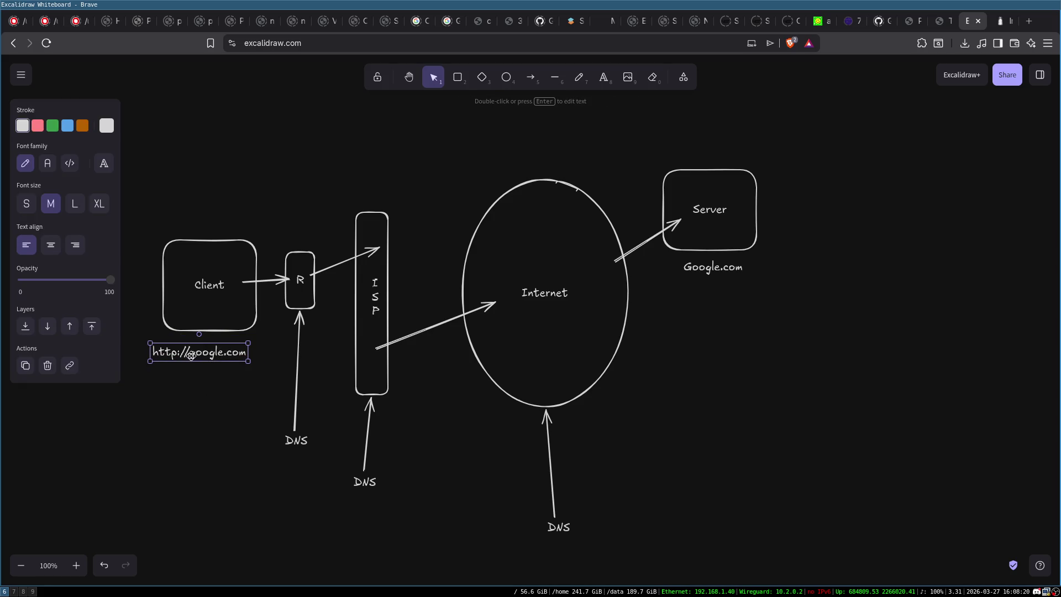
Add the note '1 - DNS (what is the IP of google.com)' at the lower left.
double_click(175, 376)
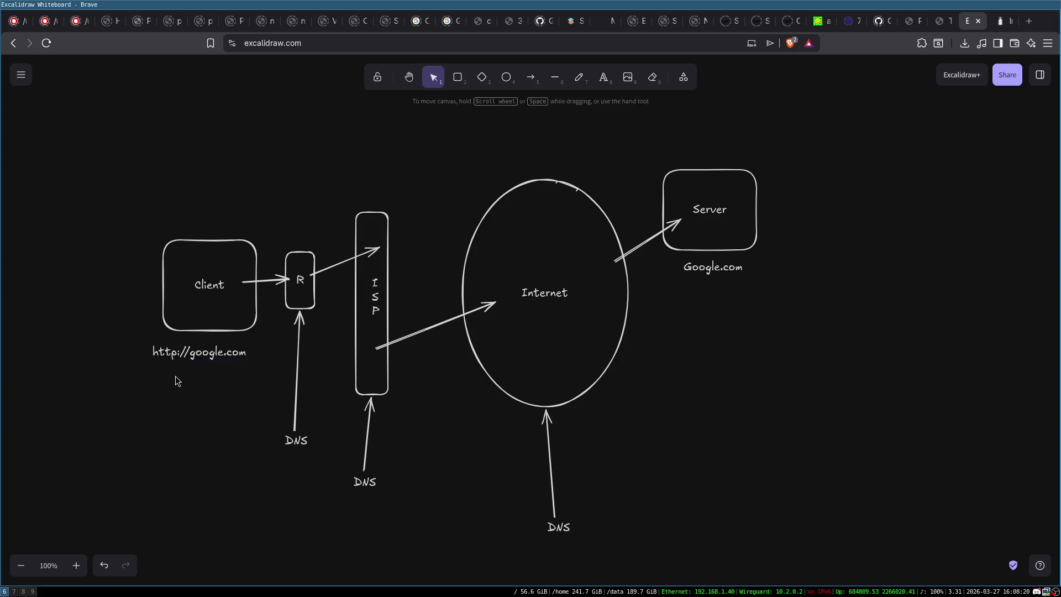
text(1 - DNS ()
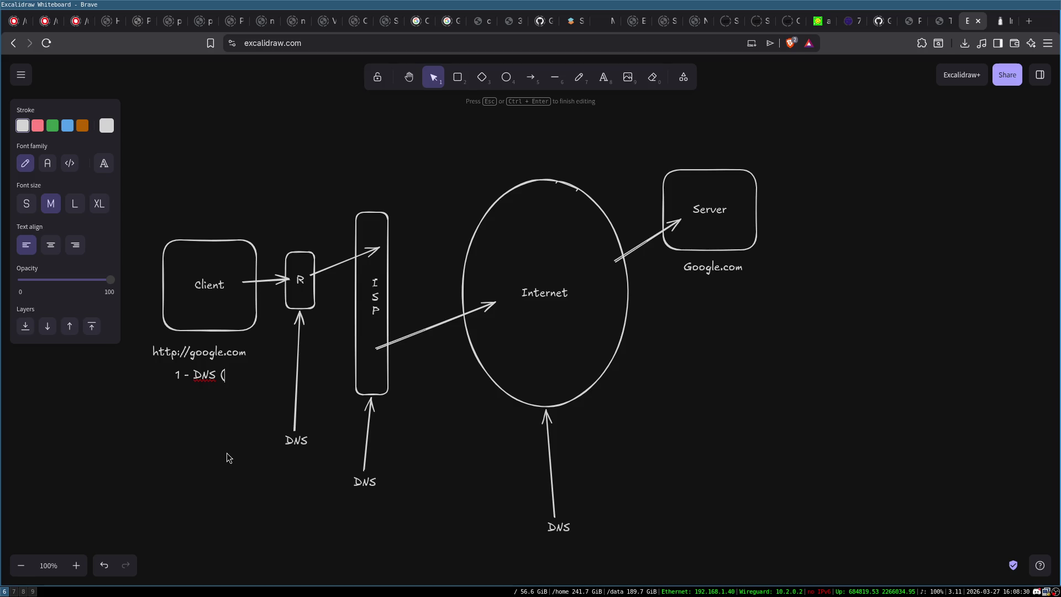
text(what is the I)
text(P of )
text(google.com)
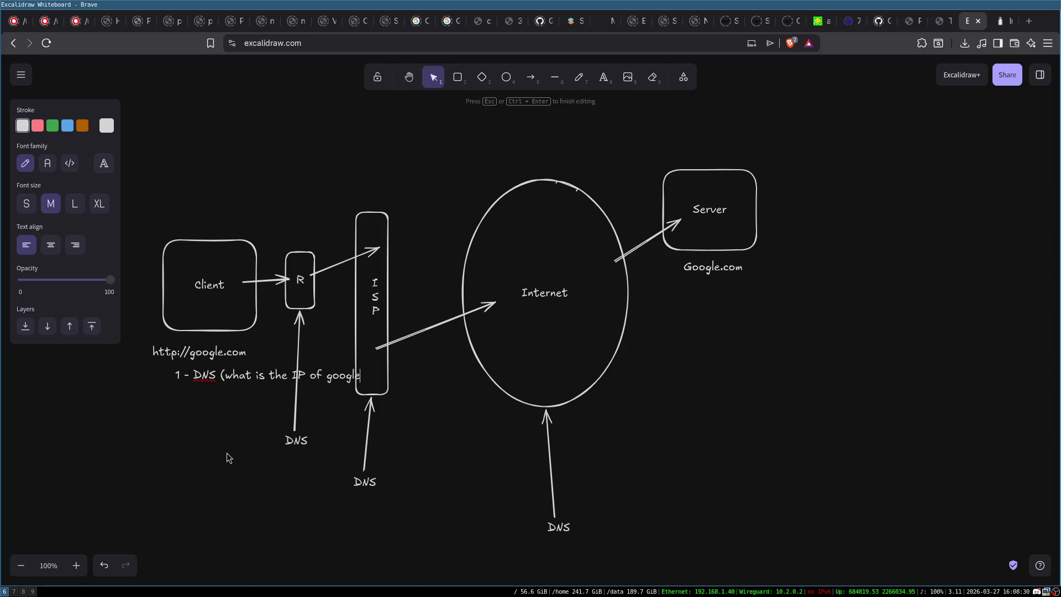
click(157, 416)
mouse_move(200, 377)
mouse_down()
mouse_move(95, 398)
mouse_move(95, 422)
mouse_move(66, 428)
mouse_up()
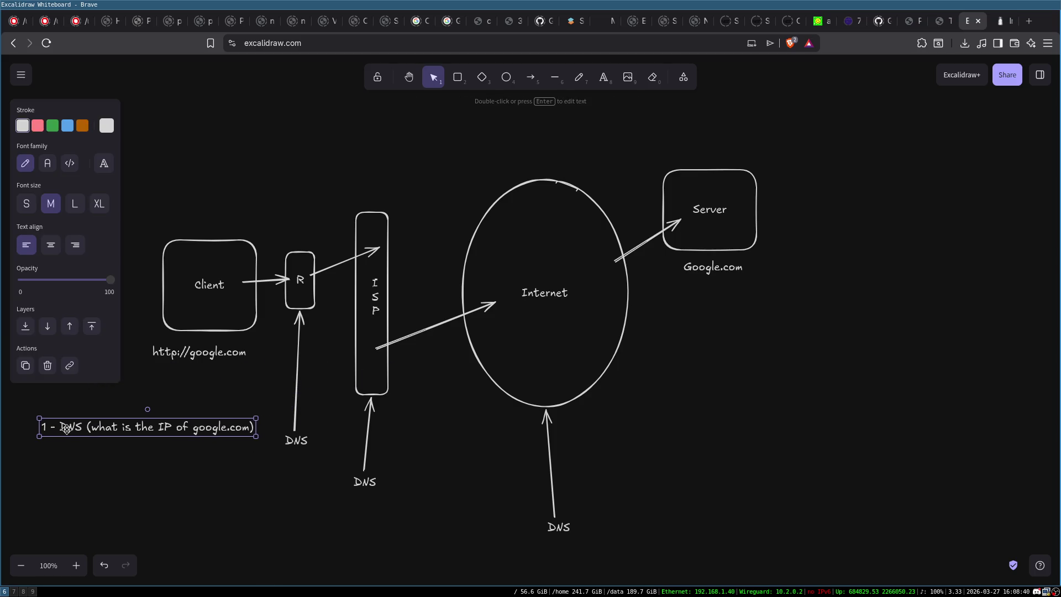
click(190, 456)
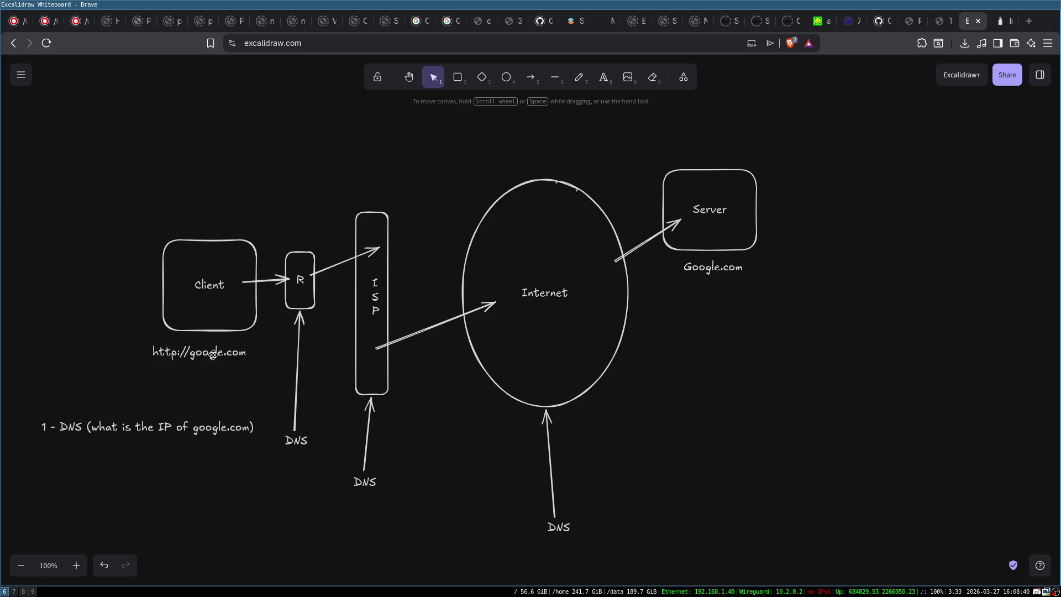
click(293, 279)
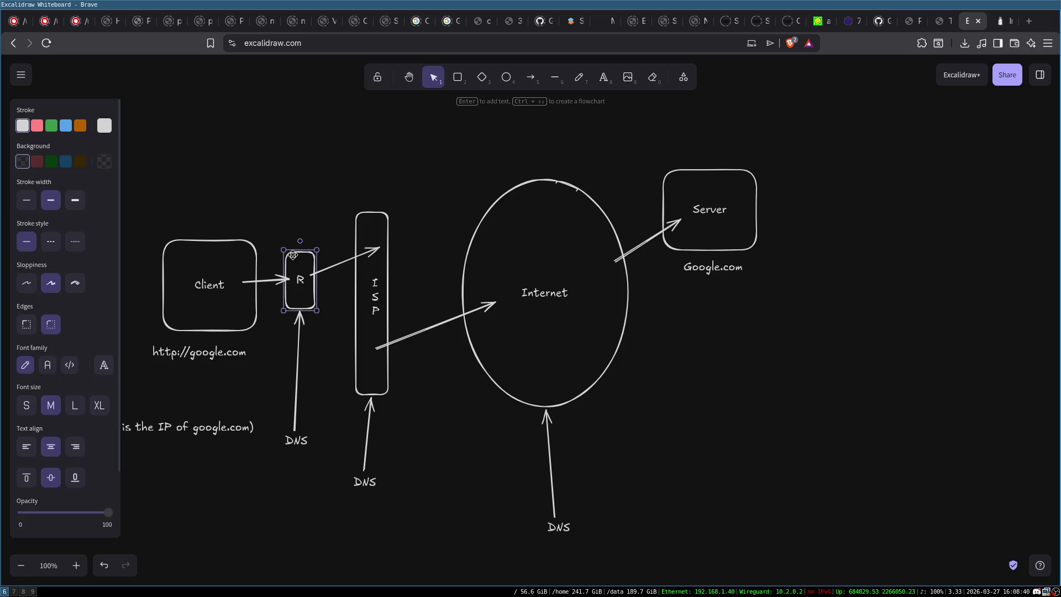
click(198, 271)
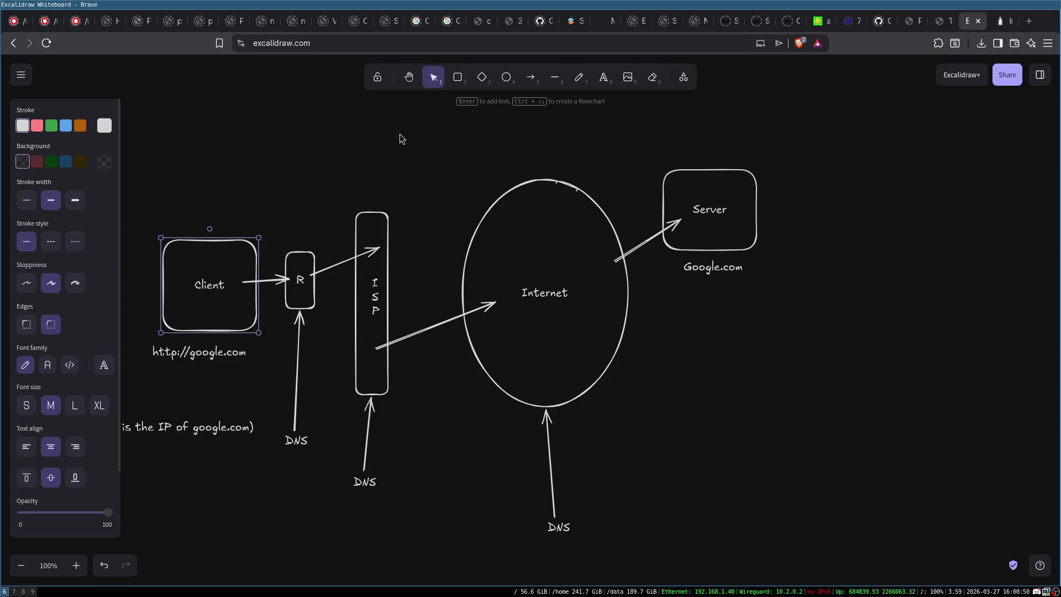
click(531, 77)
Draw an arrow down into Client with a 'DNS config' label above it.
drag(195, 178, 202, 235)
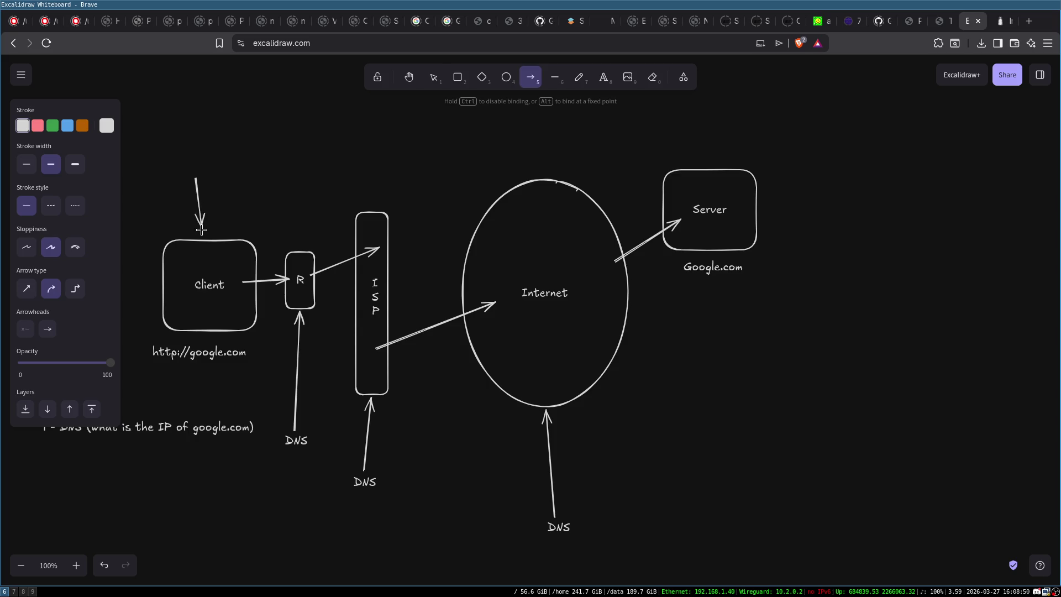
double_click(205, 162)
text(DNS config)
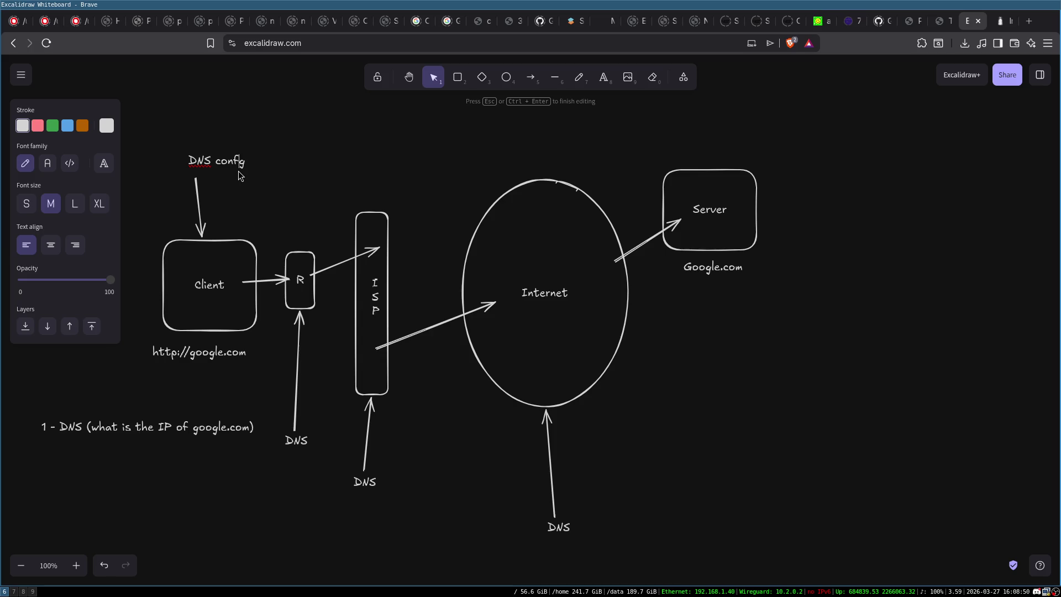
key(Left)
key(Return)
key(BackSpace)
click(323, 166)
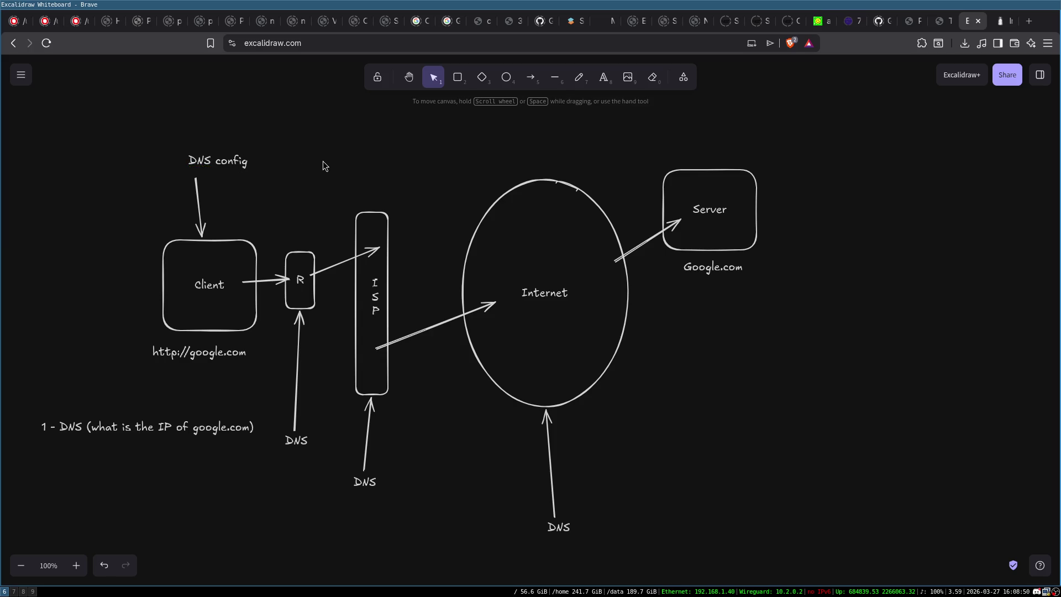
Add a note listing 8.8.8.8 and 1.1.1.1, then delete it again.
double_click(329, 122)
text(8.8)
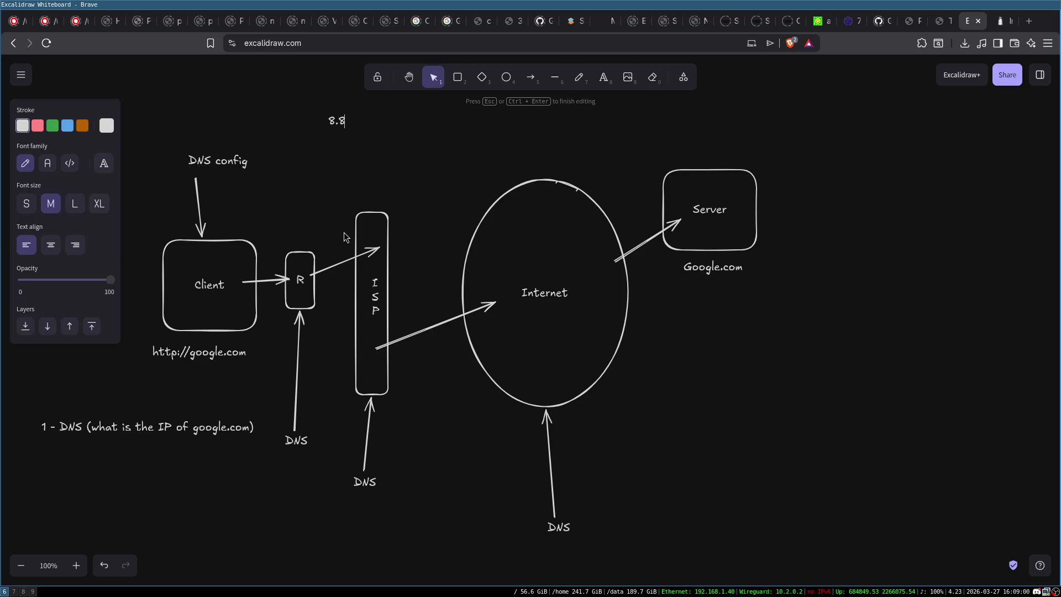
text(.8.8 )
text(1.1.1.1)
key(Escape)
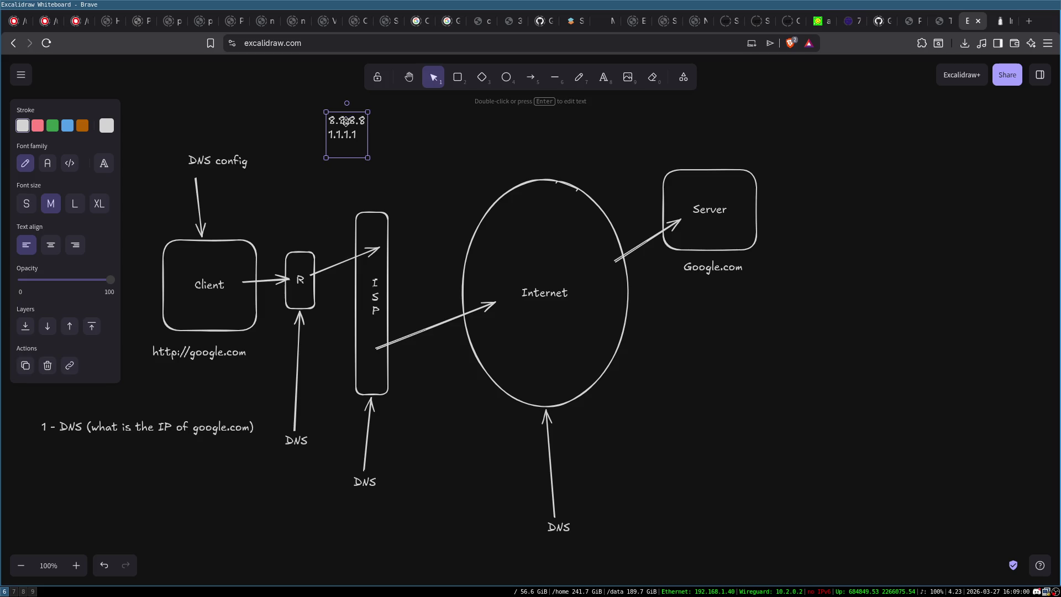
double_click(342, 121)
click(402, 159)
click(347, 129)
key(Delete)
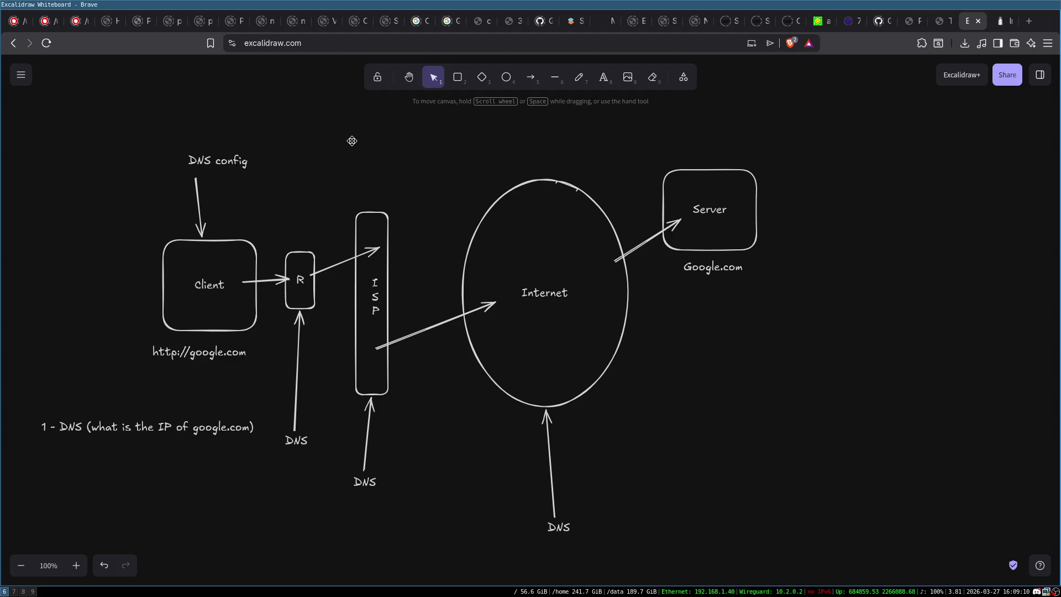
click(209, 161)
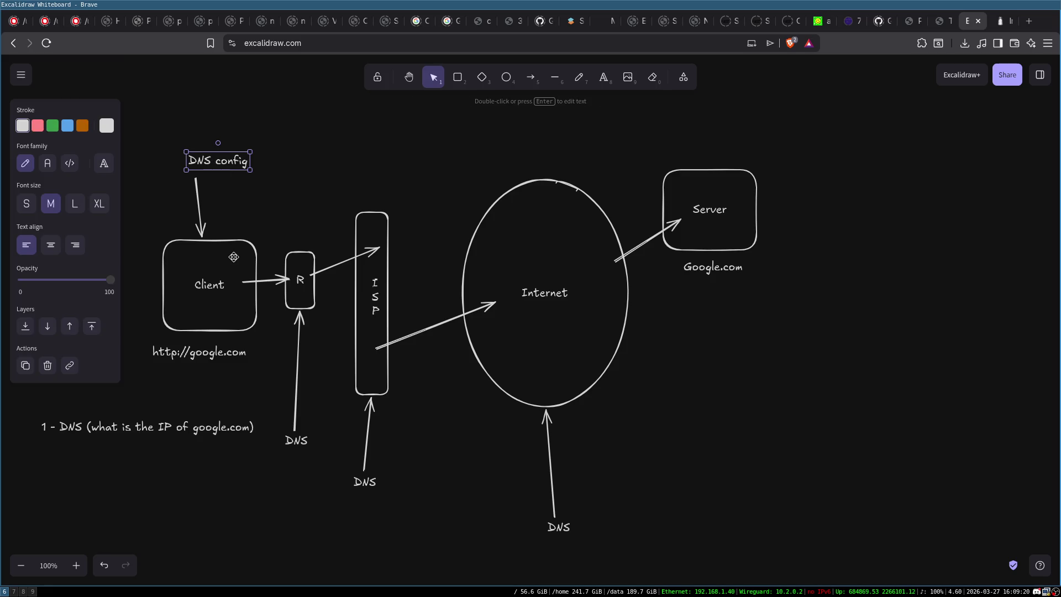
click(82, 423)
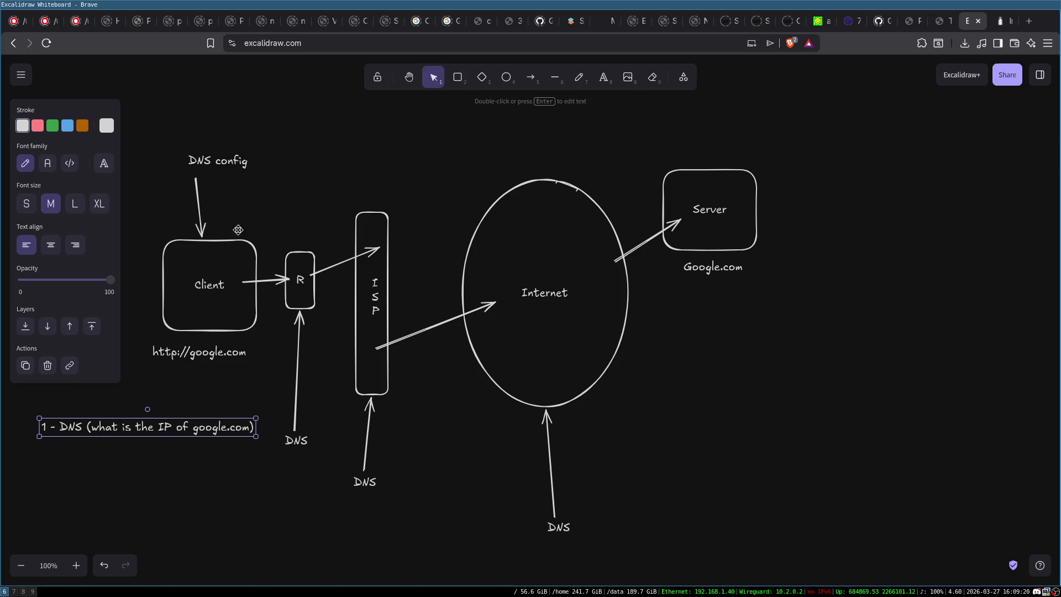
click(229, 163)
key(Escape)
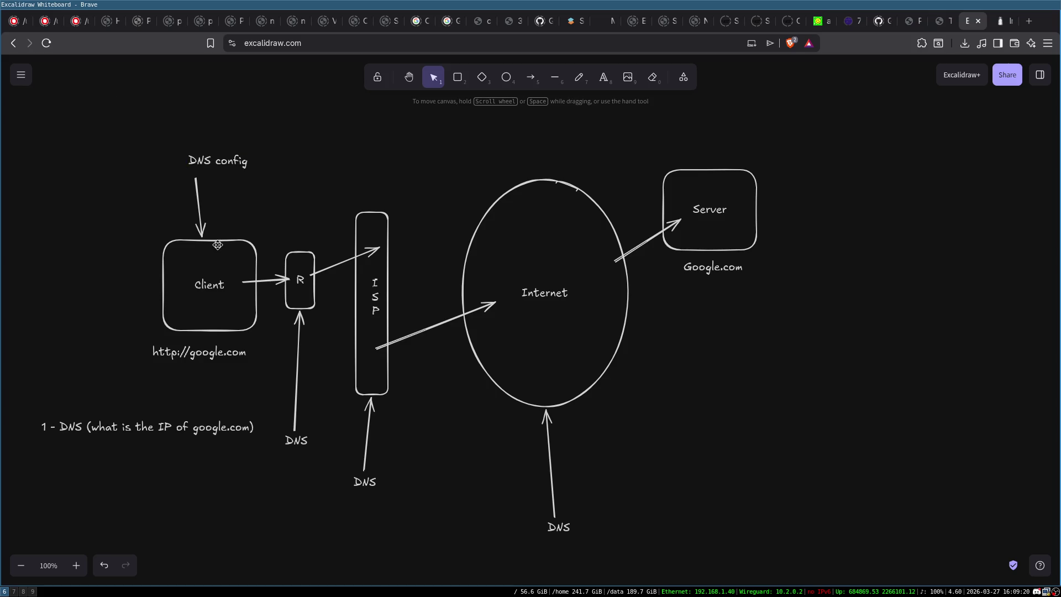
click(297, 436)
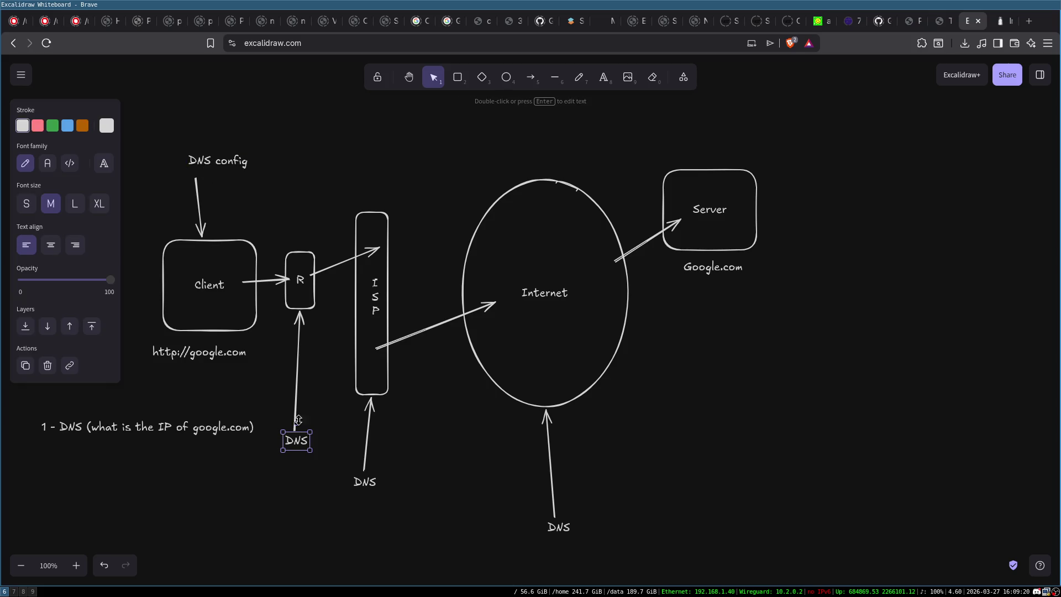
click(221, 163)
key(Escape)
click(306, 287)
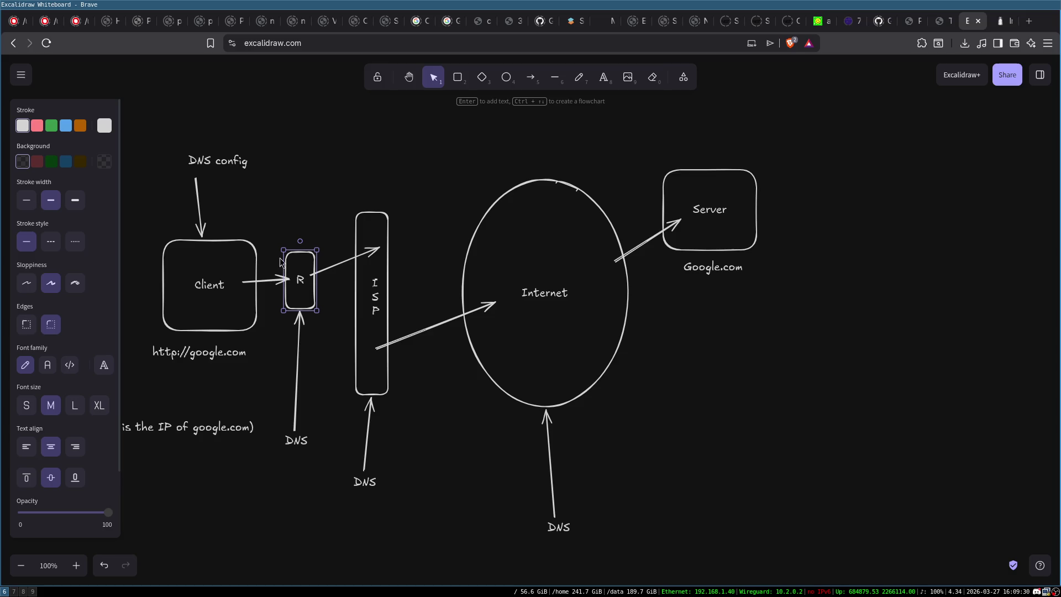
click(369, 452)
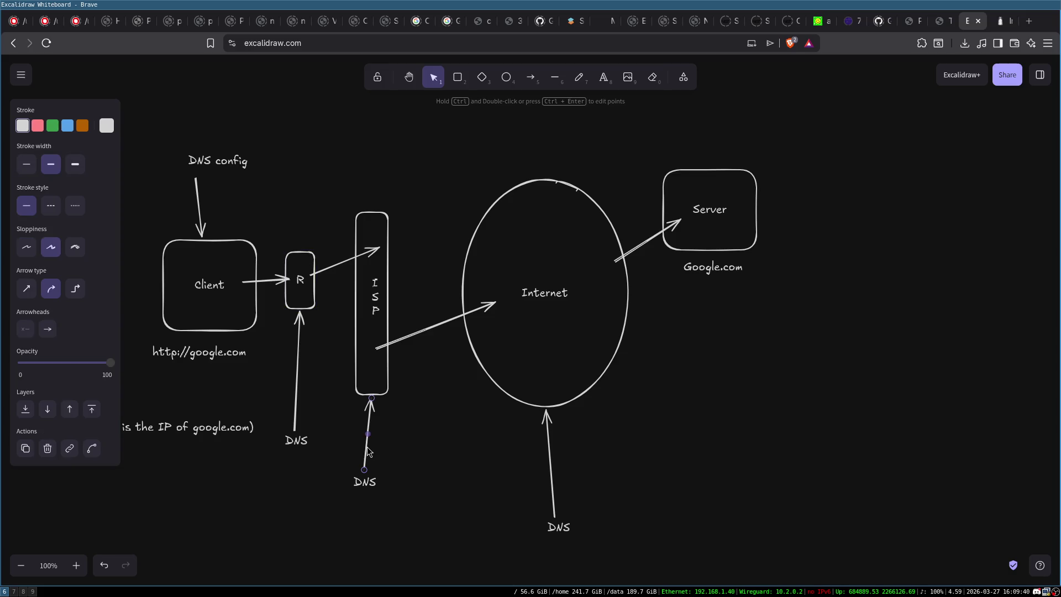
click(367, 482)
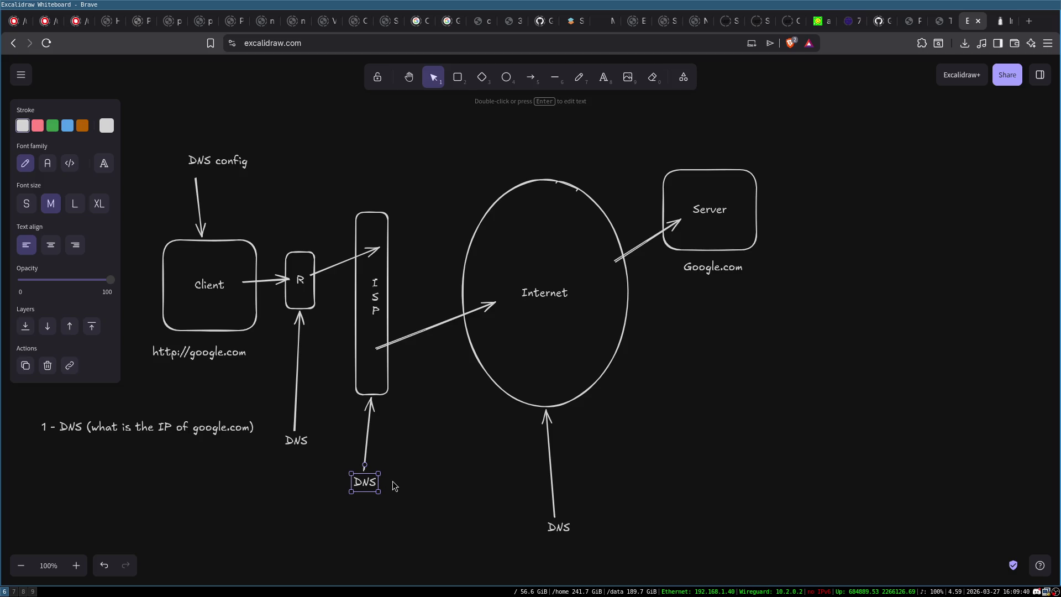
click(395, 485)
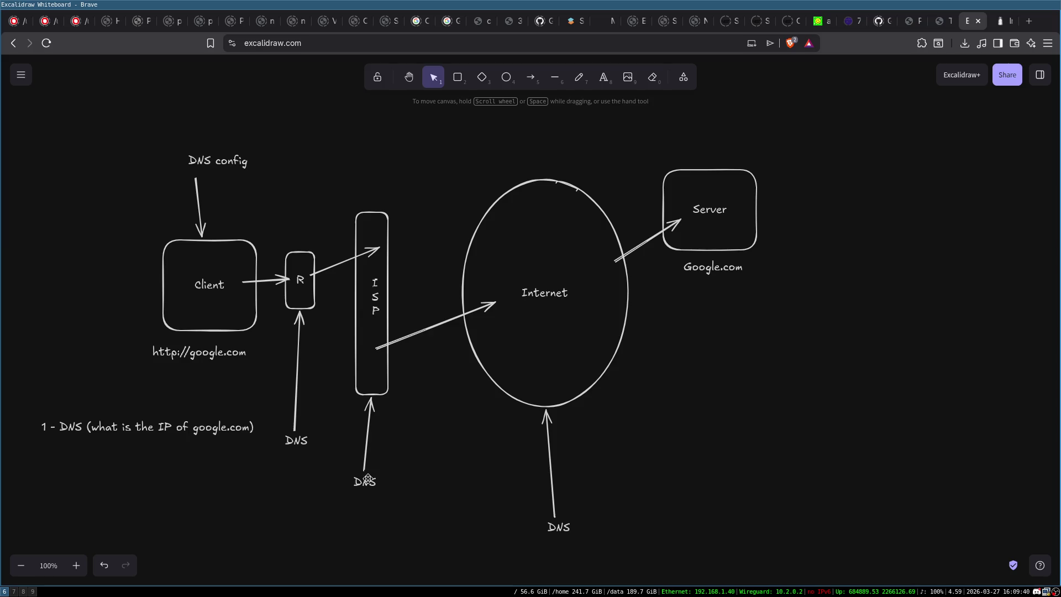
click(369, 486)
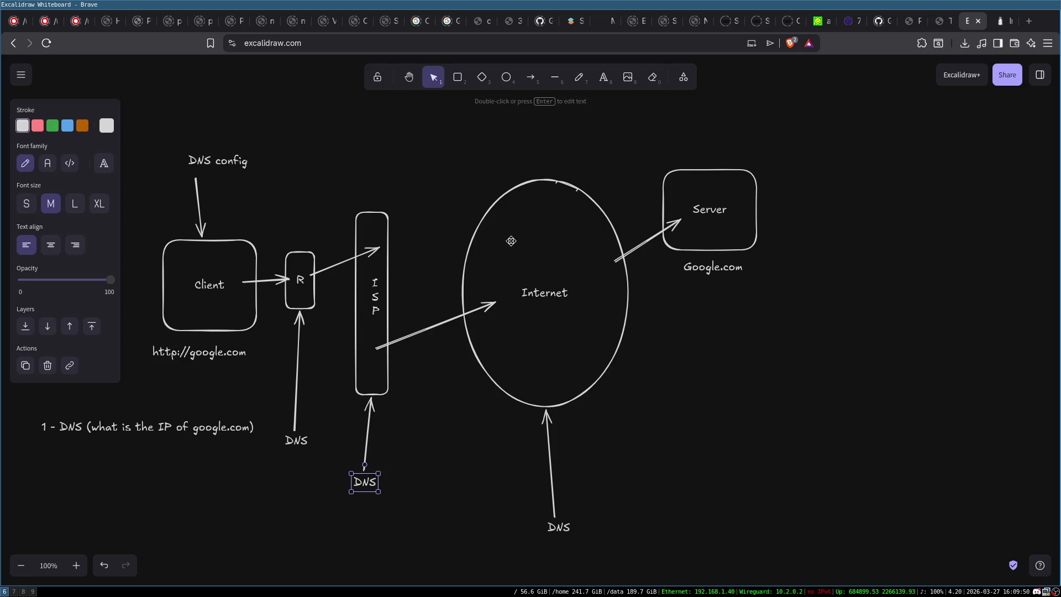
click(189, 294)
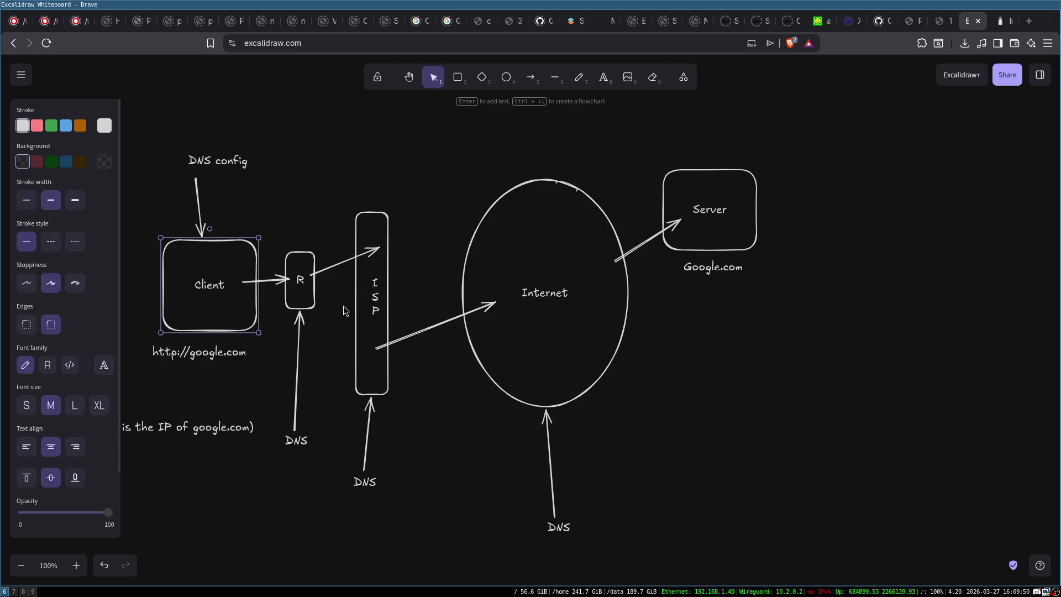
click(184, 428)
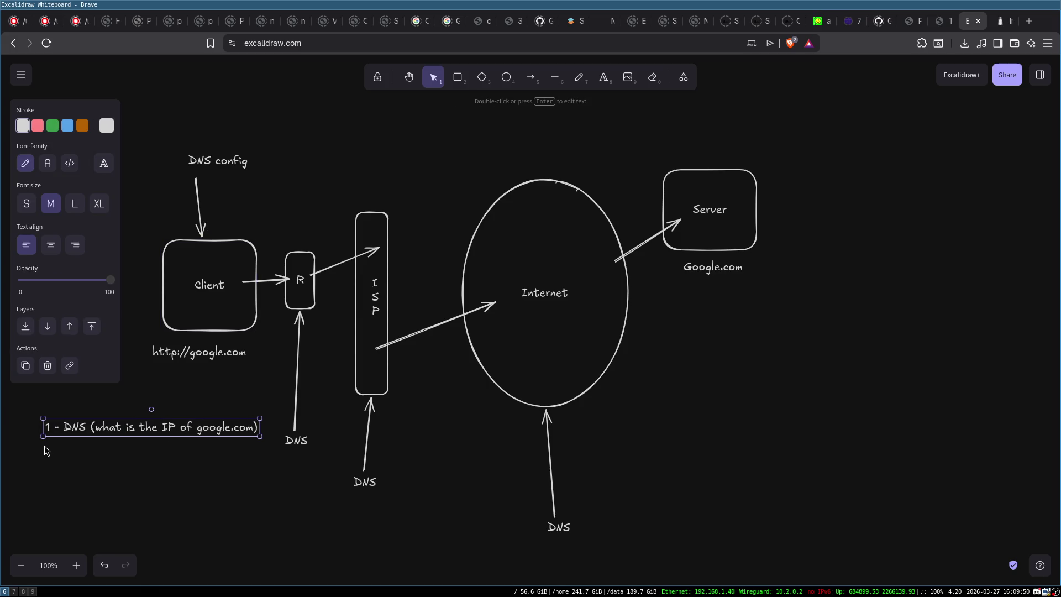
Add a second note line '2 - Packet(IP, ...)' beneath the DNS note.
key(Return)
key(Return)
text(2 - PAcket()
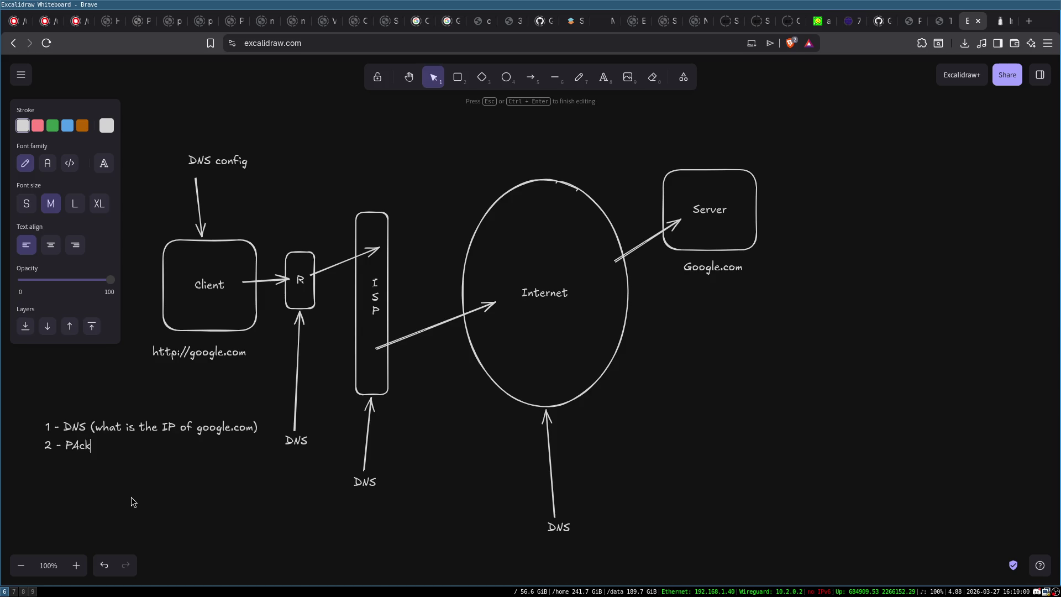
text(IP)
text(, ...))
key(BackSpace)
text(a)
click(186, 520)
click(102, 445)
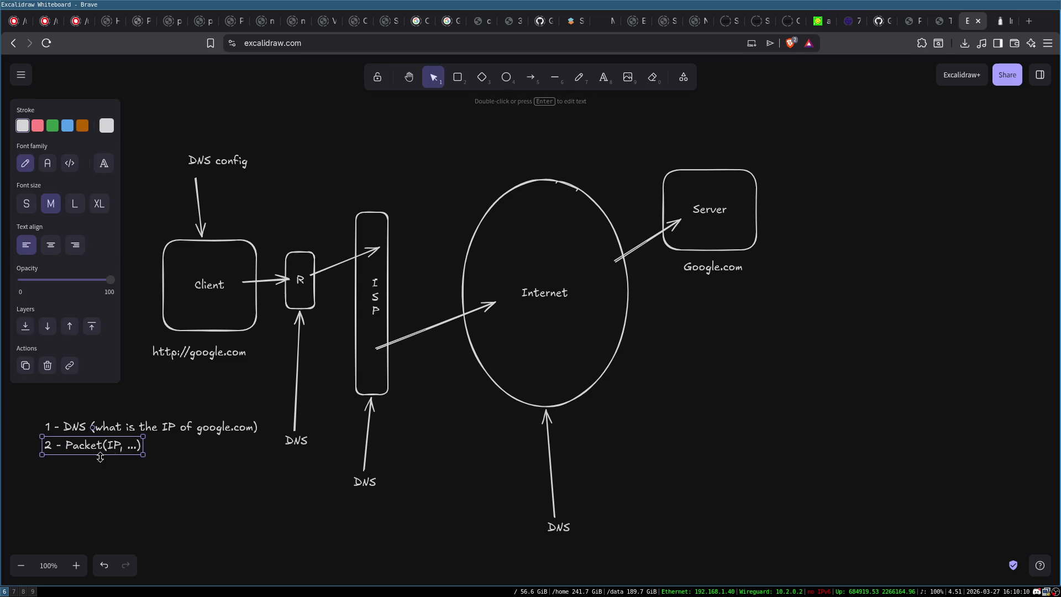
double_click(117, 451)
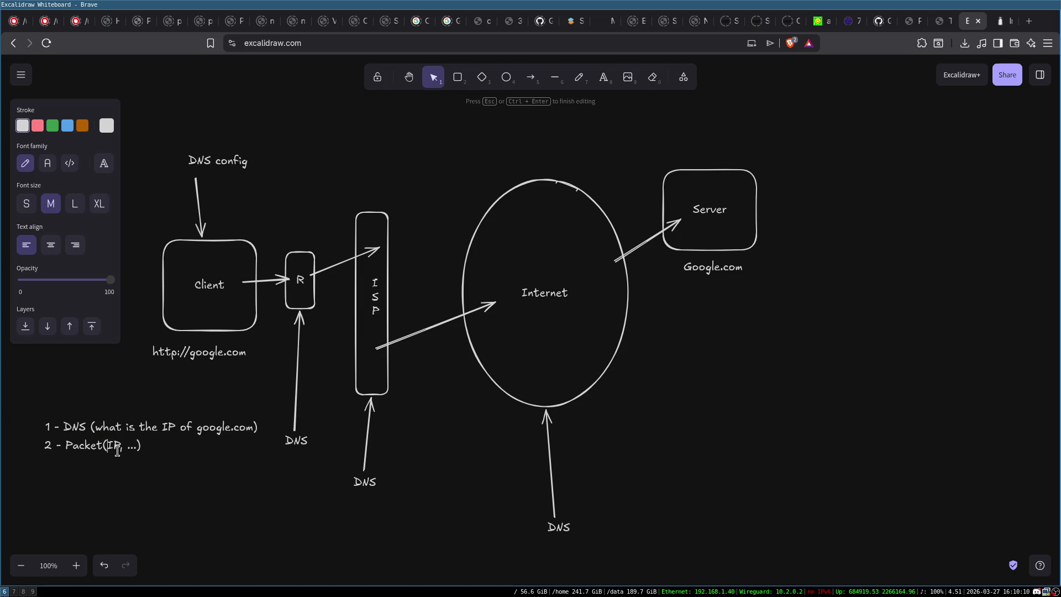
drag(130, 447, 141, 446)
click(137, 447)
Box-select both numbered notes and move them lower and further right.
click(703, 210)
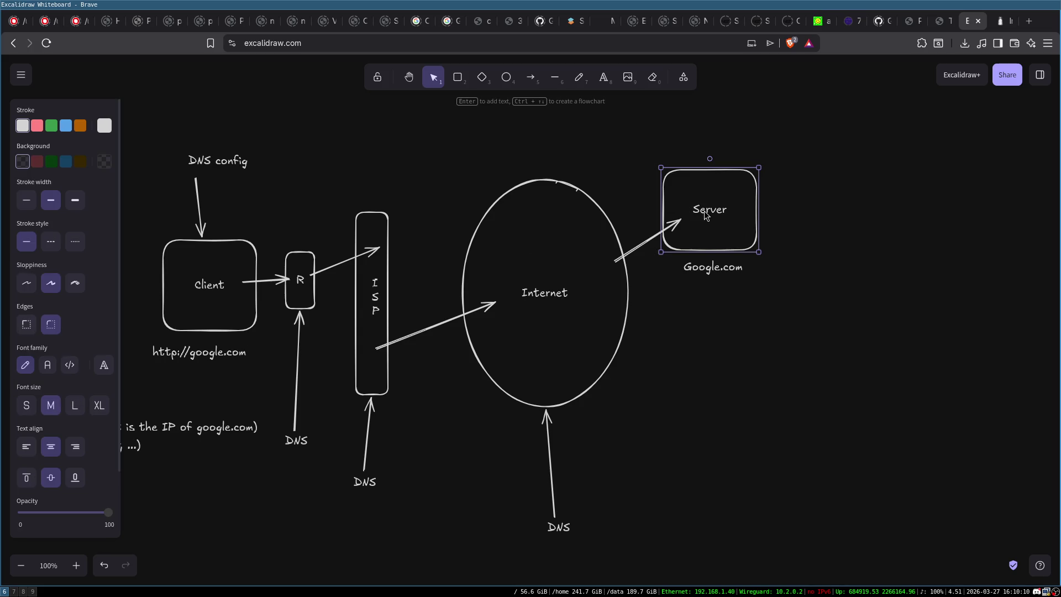
click(184, 435)
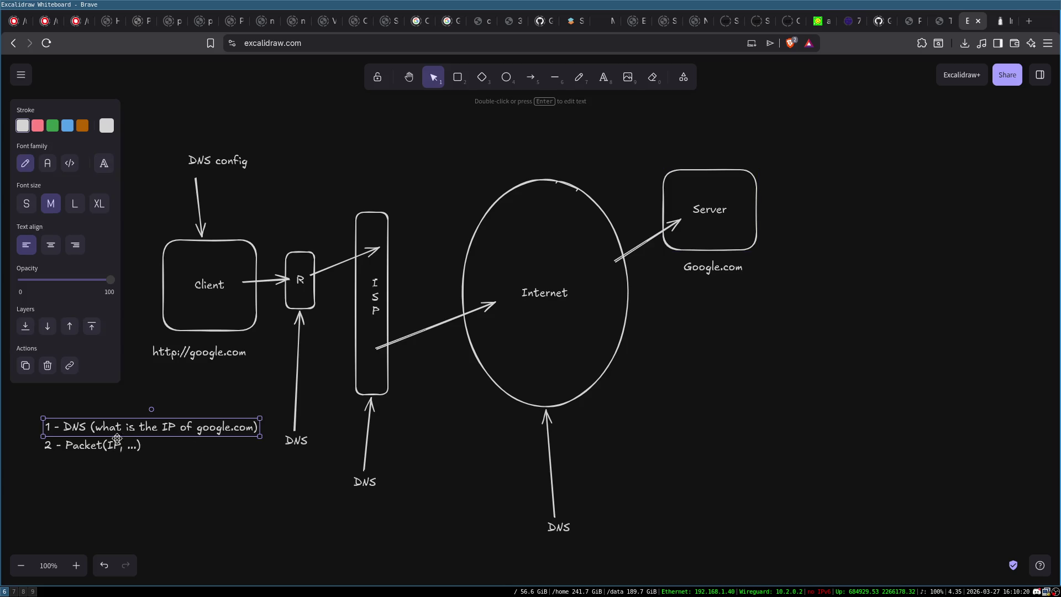
click(100, 447)
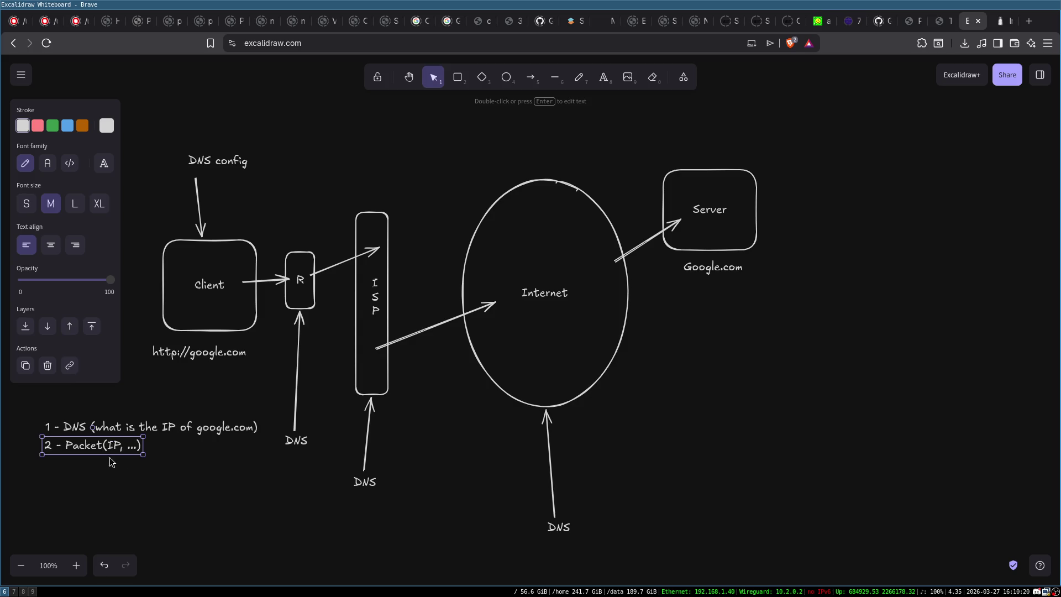
double_click(85, 449)
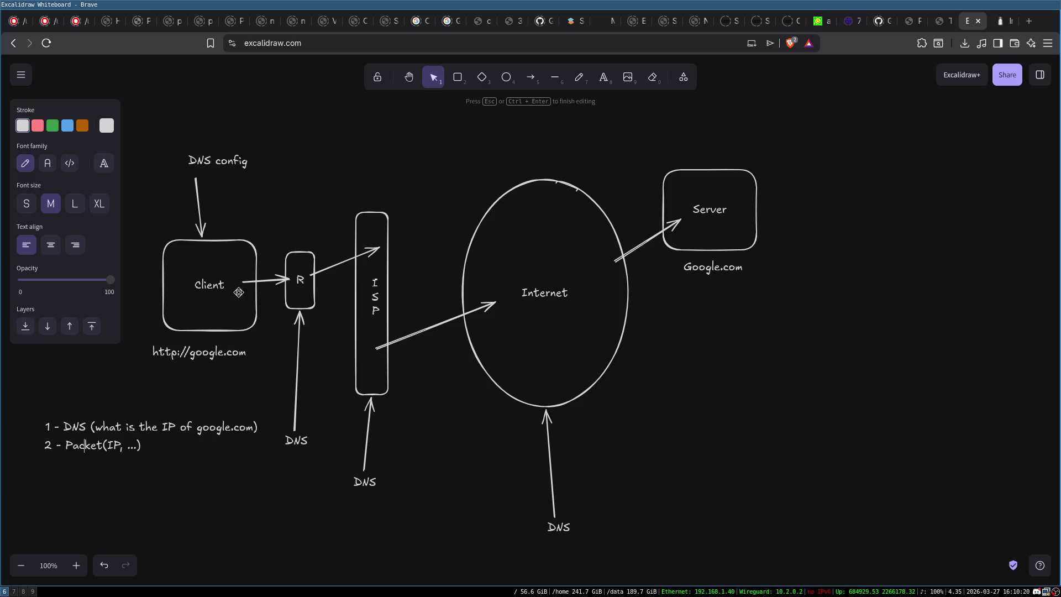
click(301, 264)
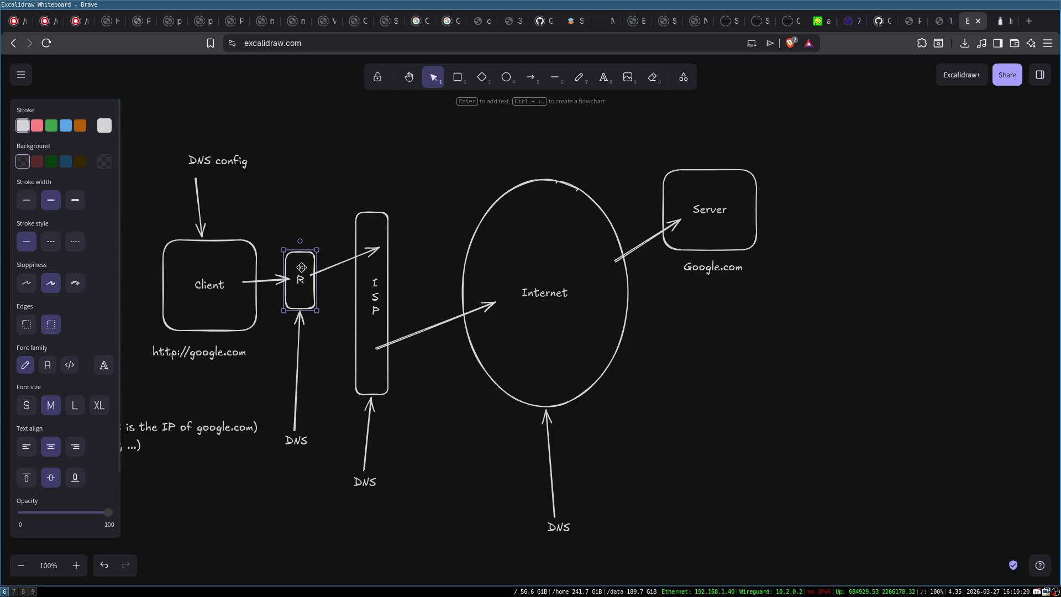
click(132, 447)
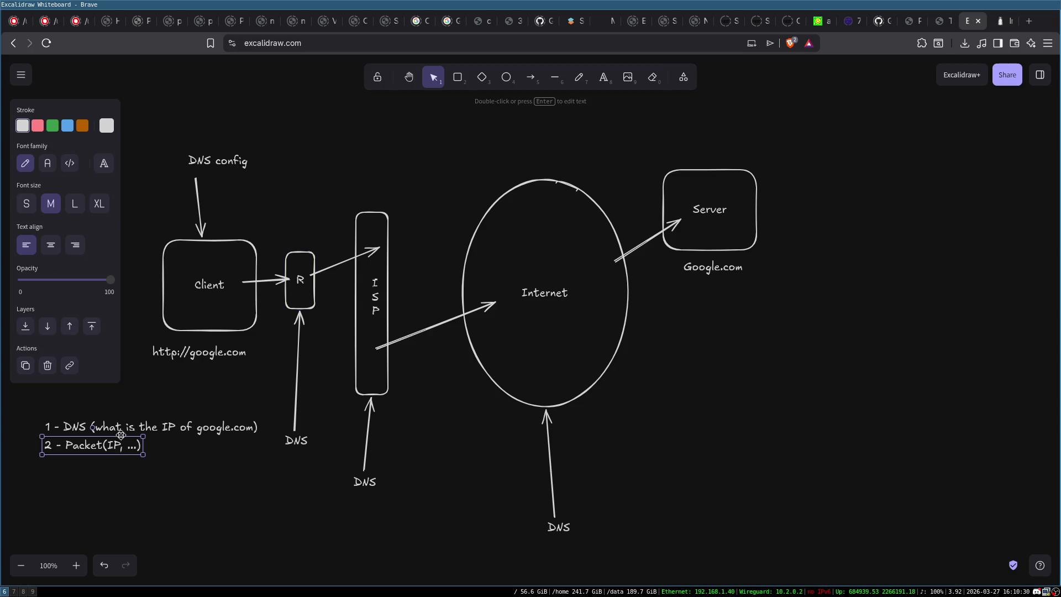
mouse_move(26, 410)
mouse_down()
mouse_move(250, 490)
mouse_move(247, 470)
mouse_up()
mouse_move(165, 430)
mouse_down()
mouse_move(204, 484)
mouse_move(223, 487)
mouse_up()
click(362, 530)
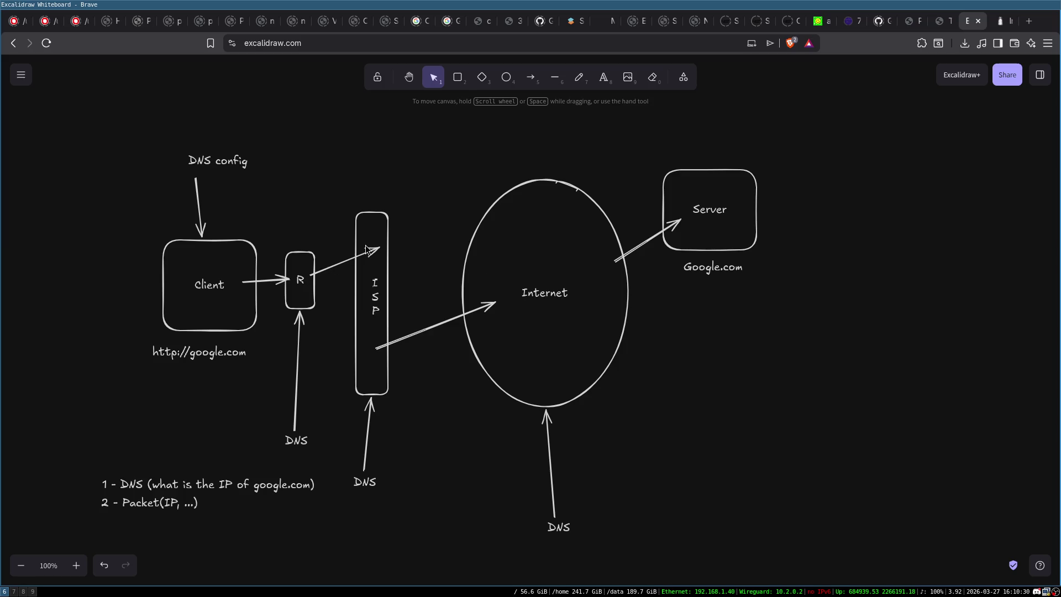
click(388, 266)
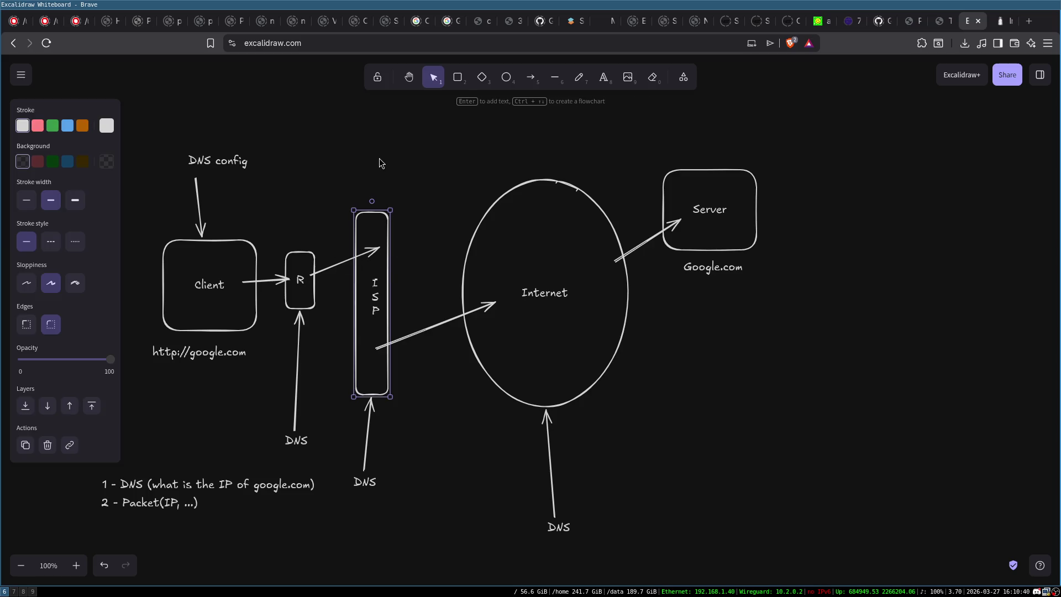
key(ctrl+t)
text(bgp)
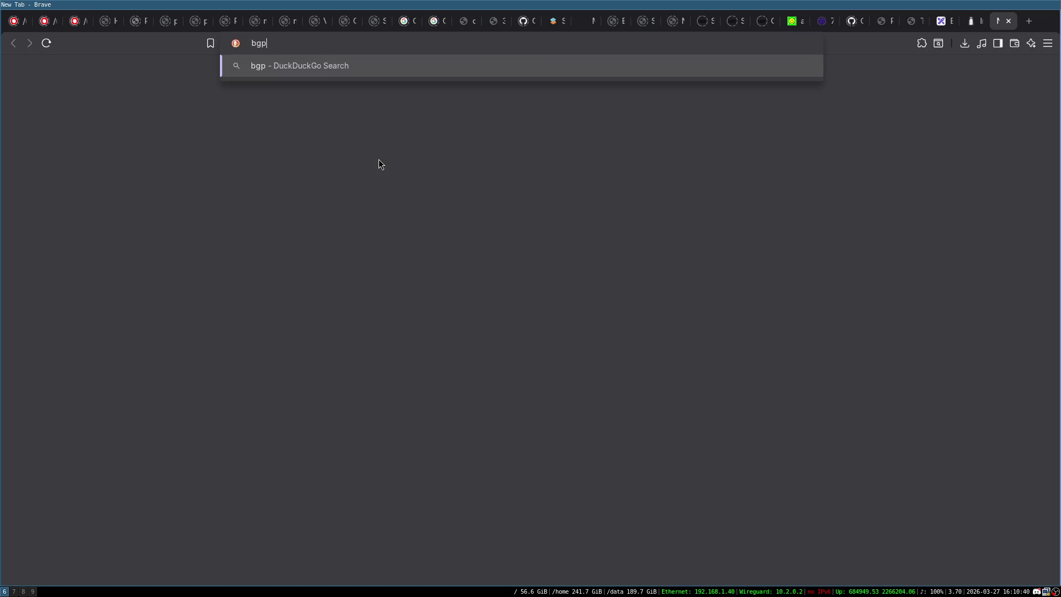
text(+protocol)
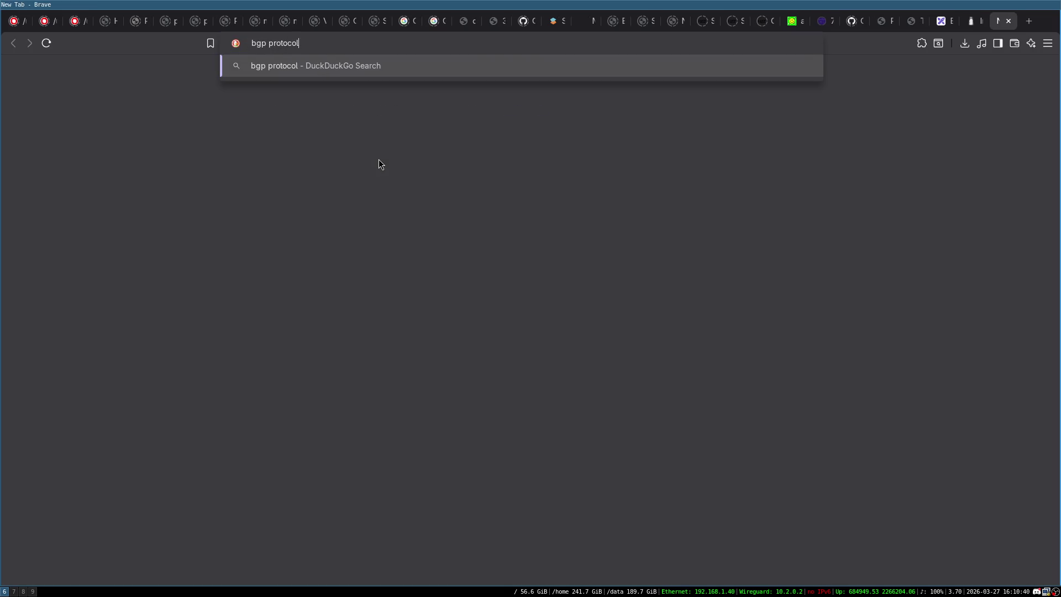
key(Return)
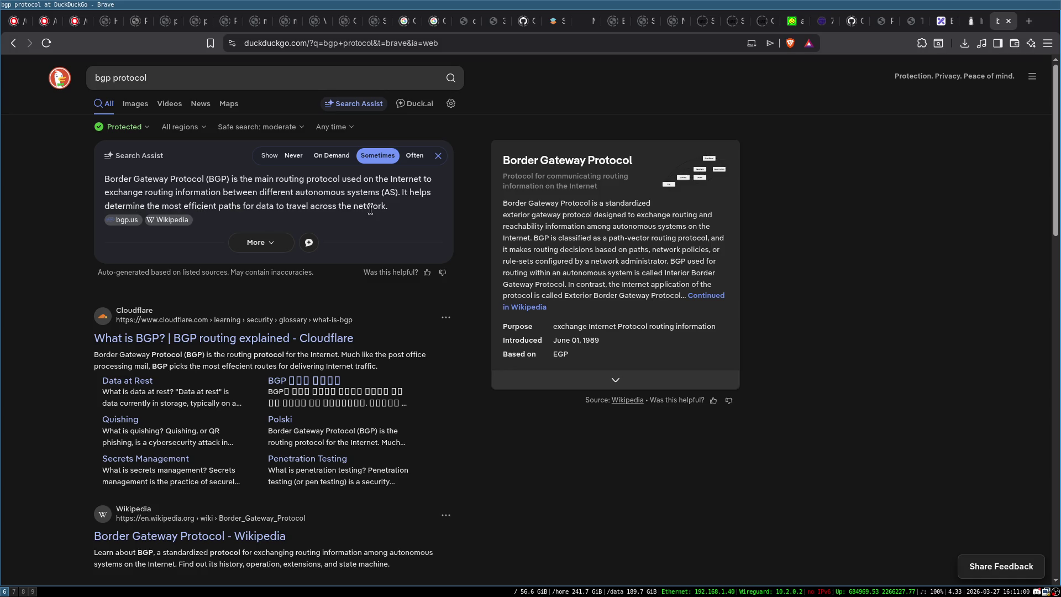
key(ctrl+w)
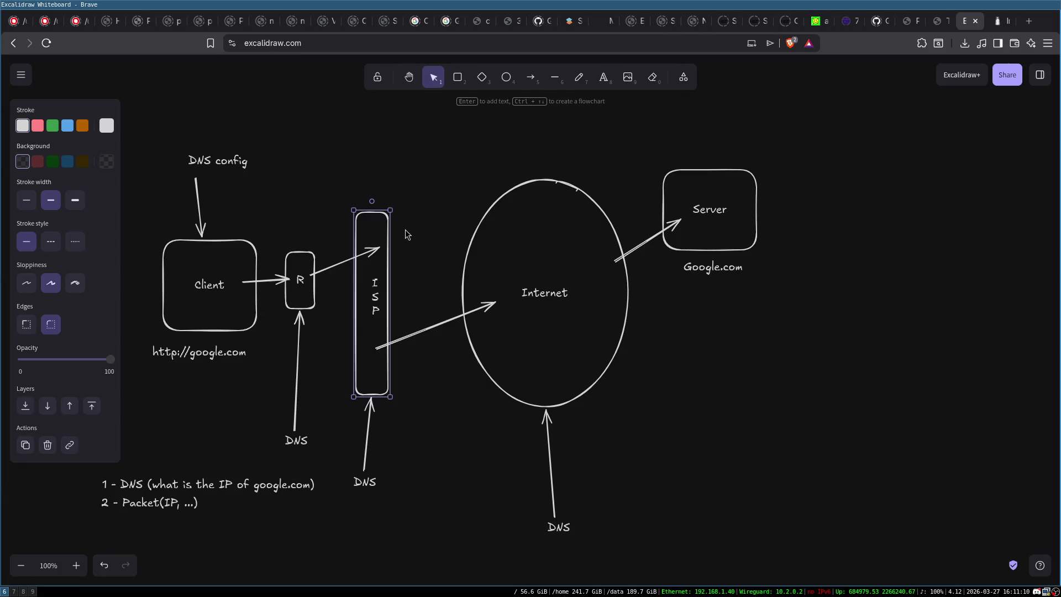
Select the R router box and then the ISP rectangle.
click(338, 238)
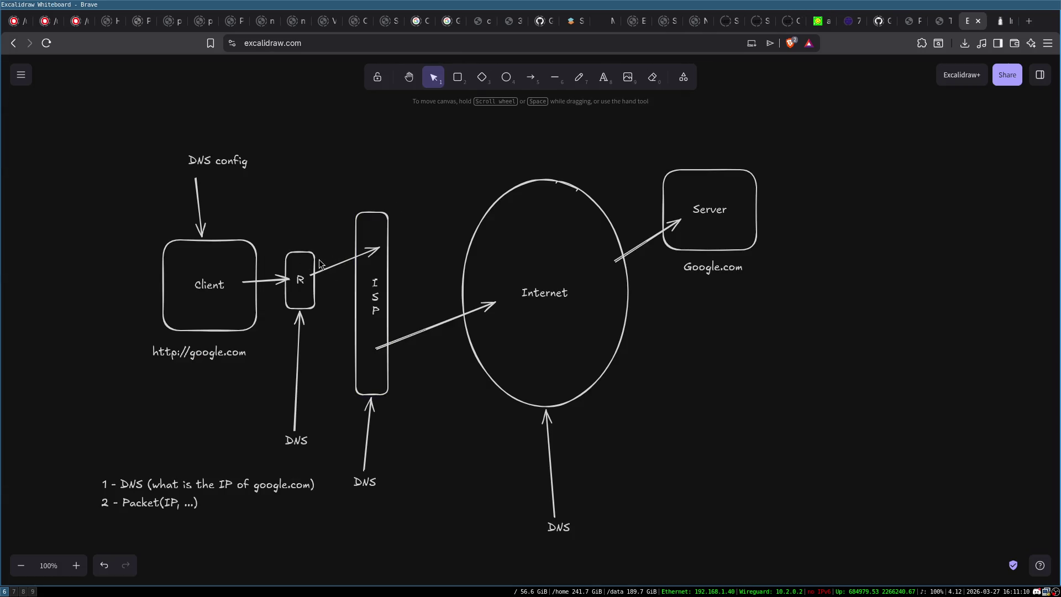
click(303, 258)
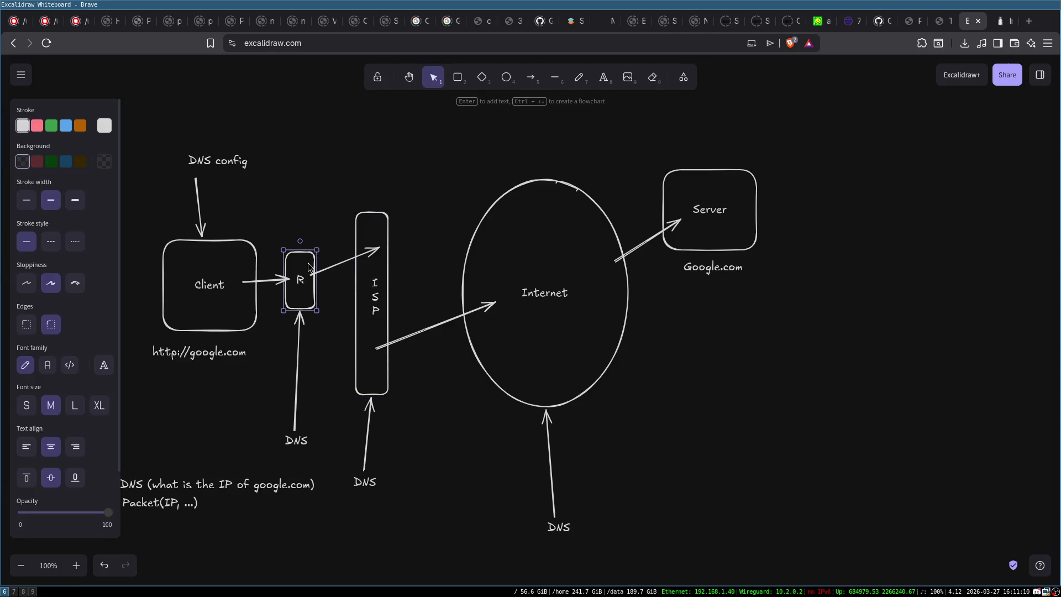
click(385, 263)
click(390, 253)
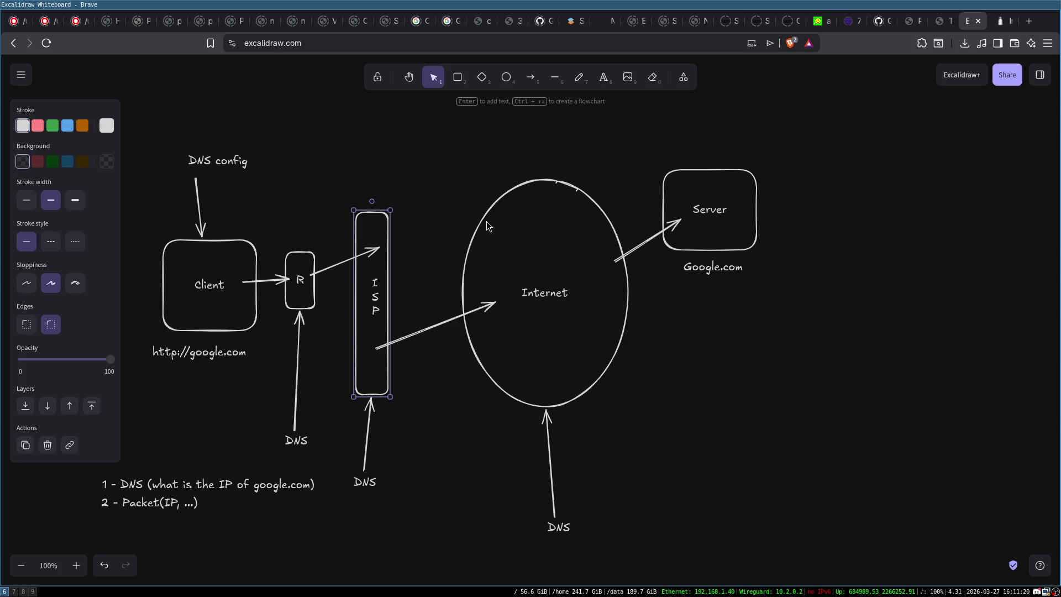
click(429, 180)
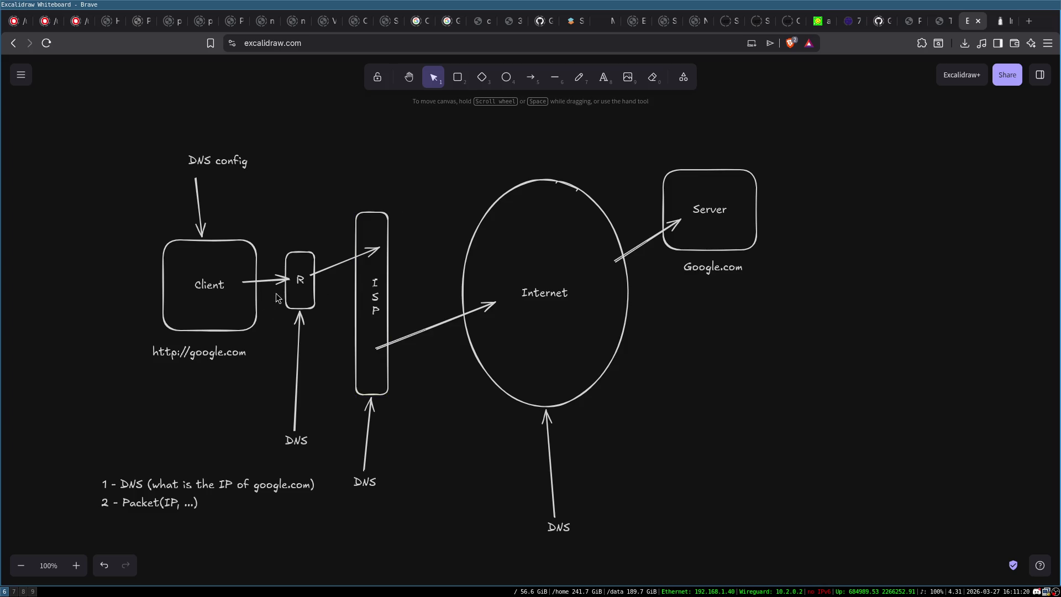
Box-select the Server box with its Google.com label, then reopen the Packet note for editing.
click(149, 504)
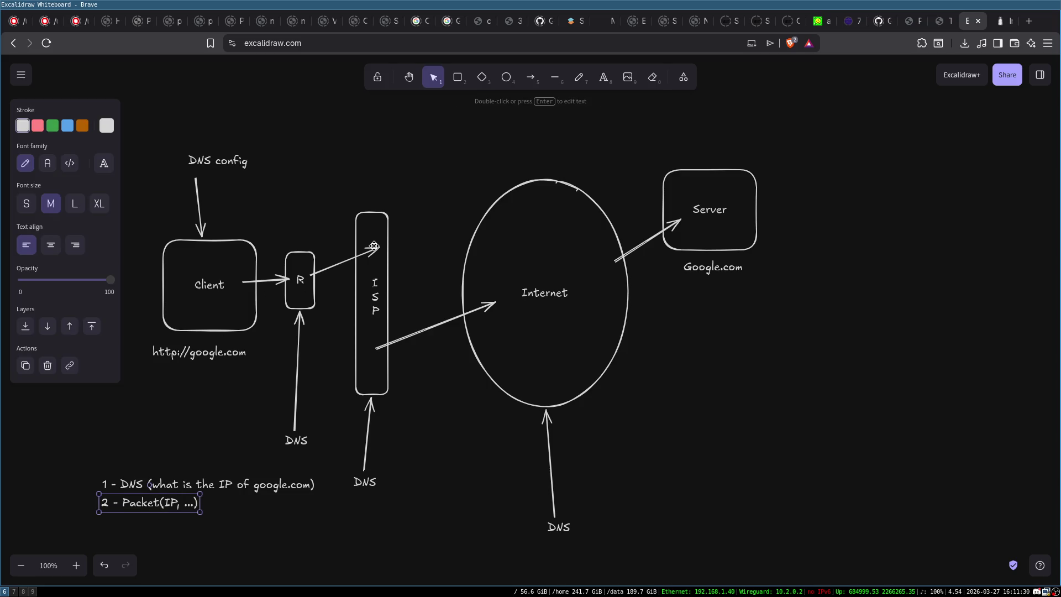
drag(691, 202, 786, 296)
click(785, 296)
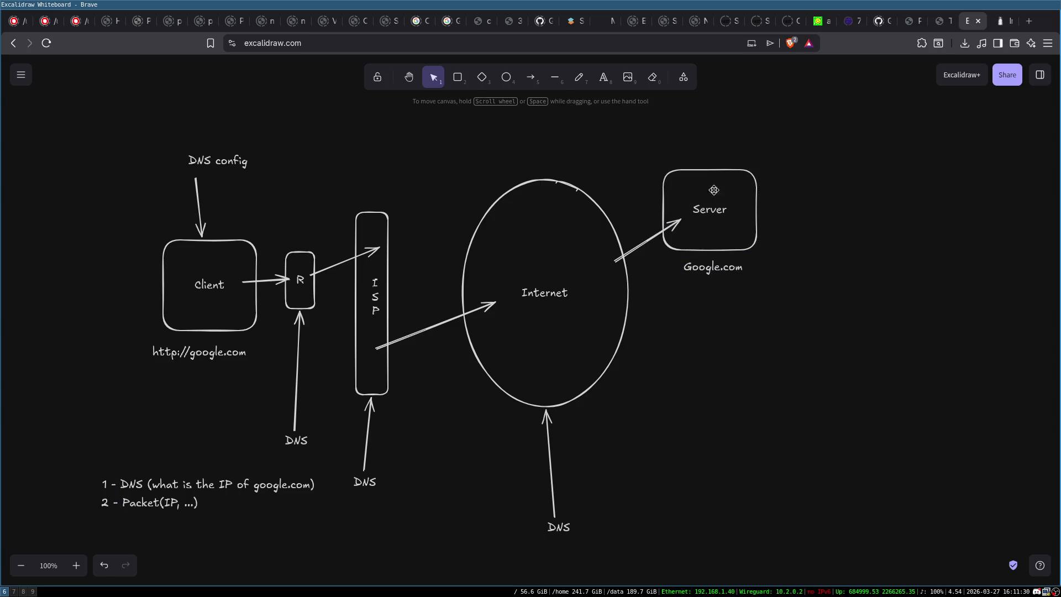
drag(658, 151, 790, 314)
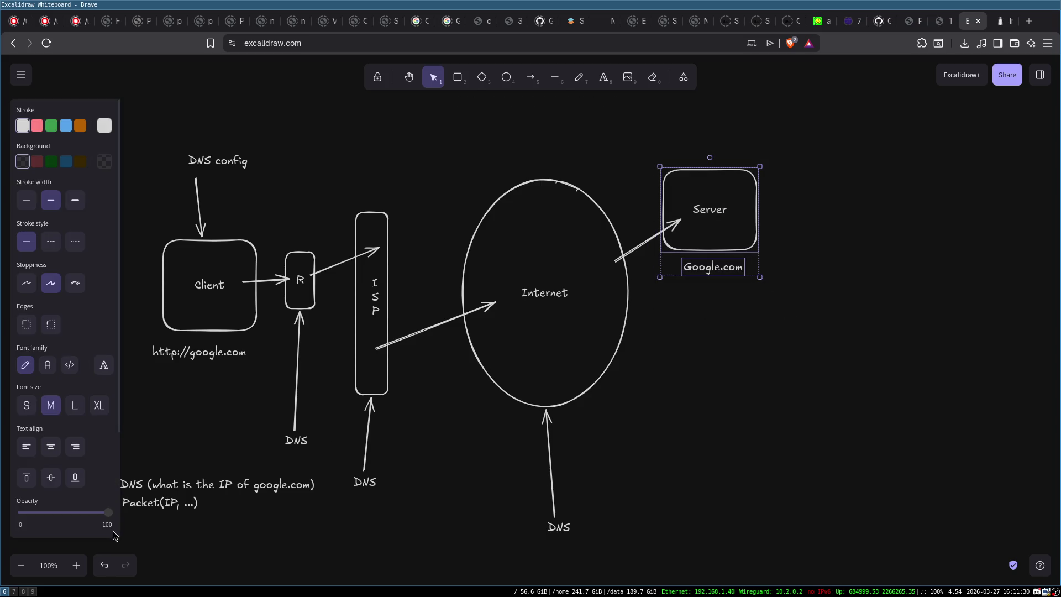
click(159, 505)
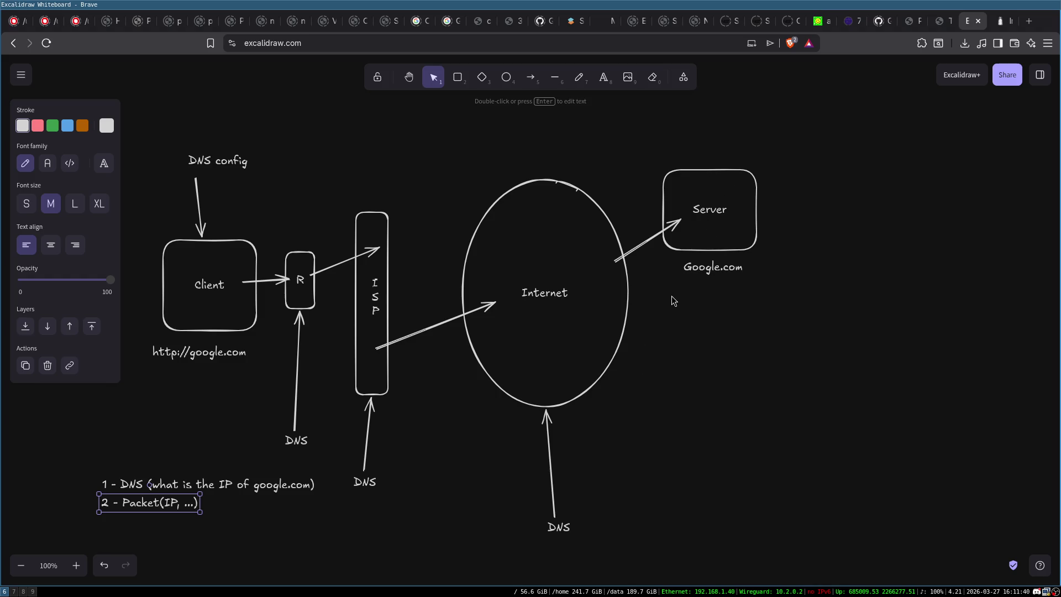
double_click(174, 497)
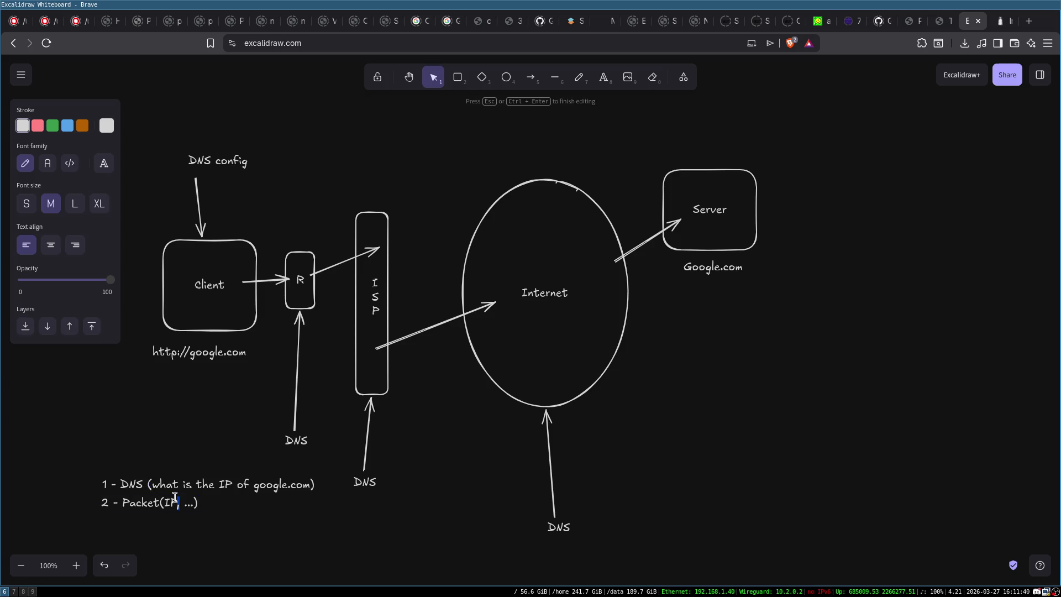
Insert 'ClientIP, ServerIP,' into the Packet note before IP.
click(164, 503)
text(ClientIP, )
text(ServerIP)
text(,)
click(274, 522)
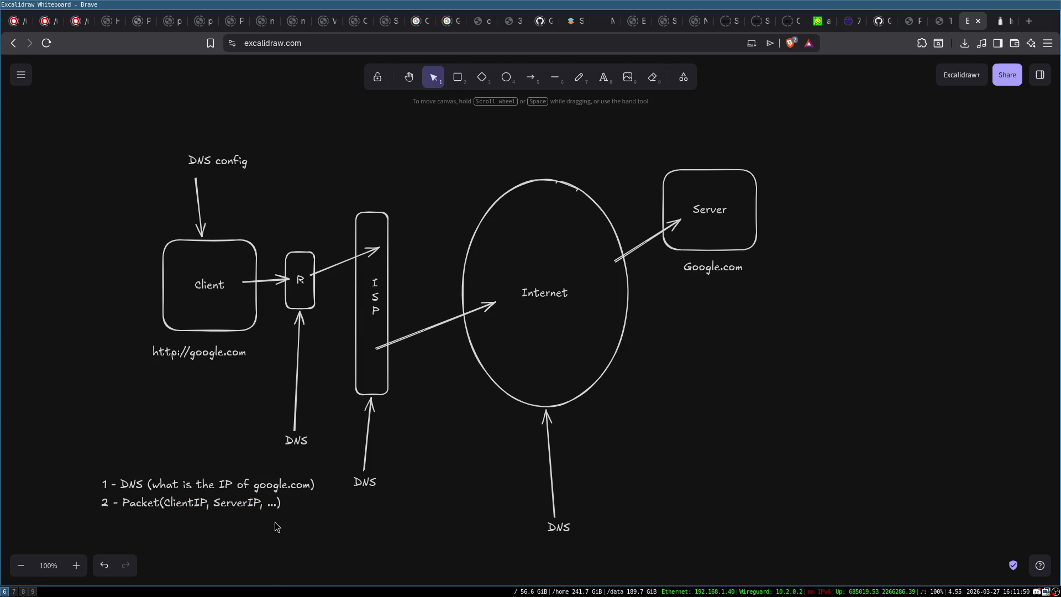
click(196, 505)
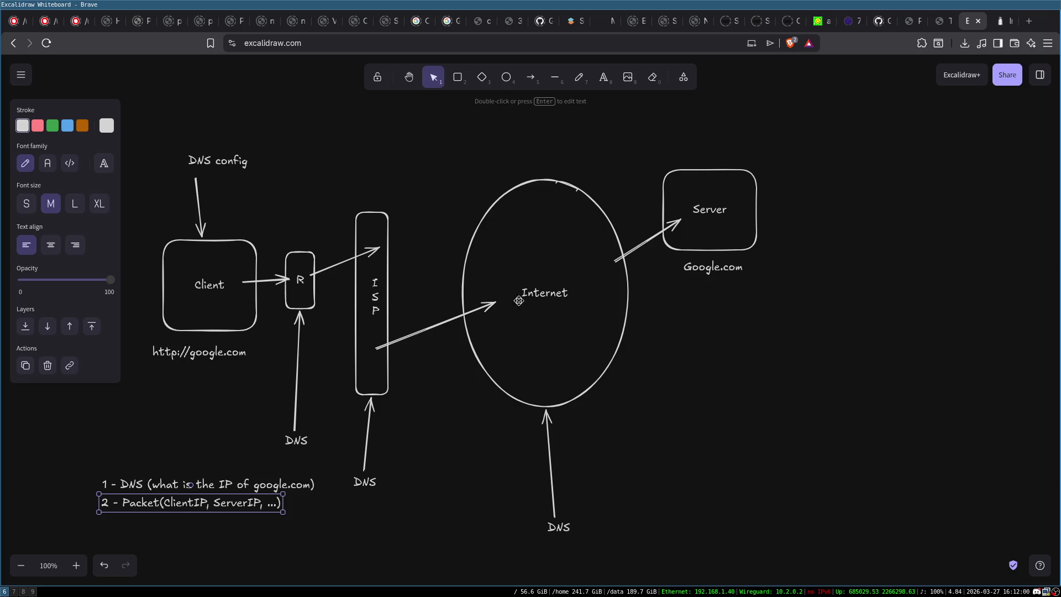
click(724, 223)
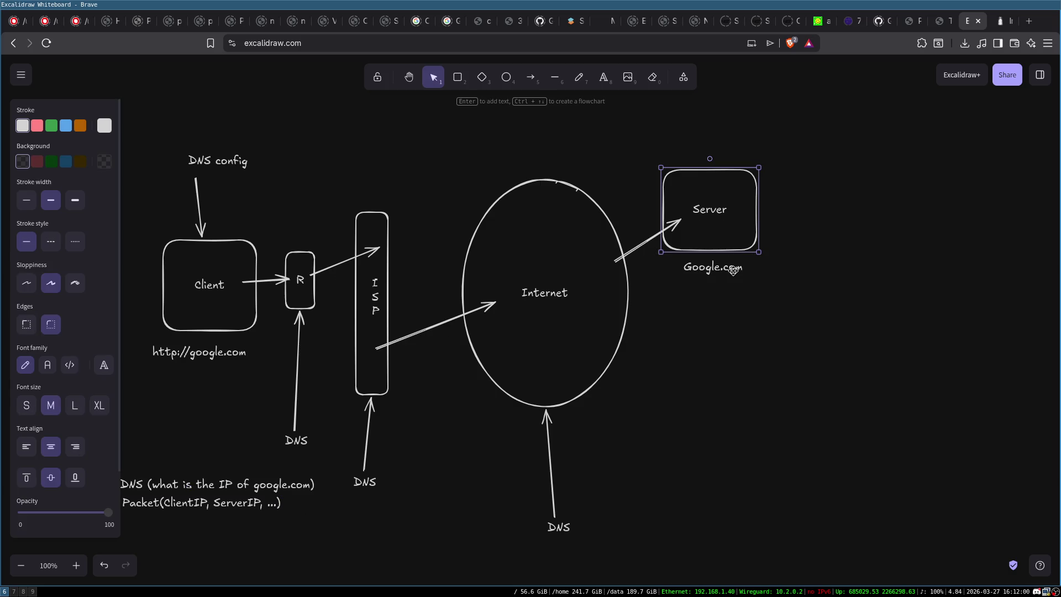
click(175, 504)
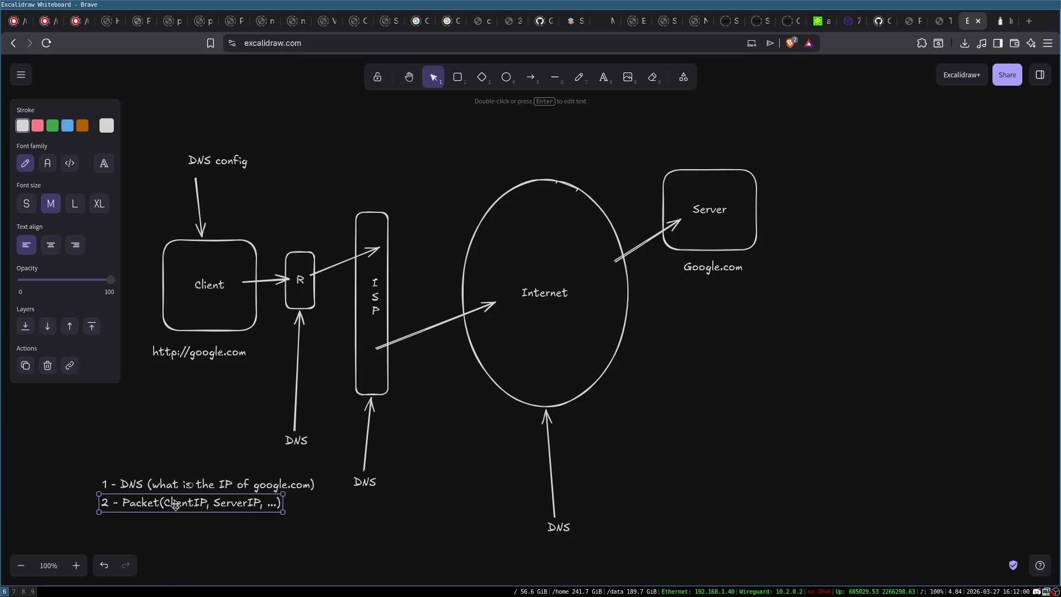
Replace the '...' in the Packet note with HTTP_data.
double_click(273, 504)
key(BackSpace)
text(HTTP)
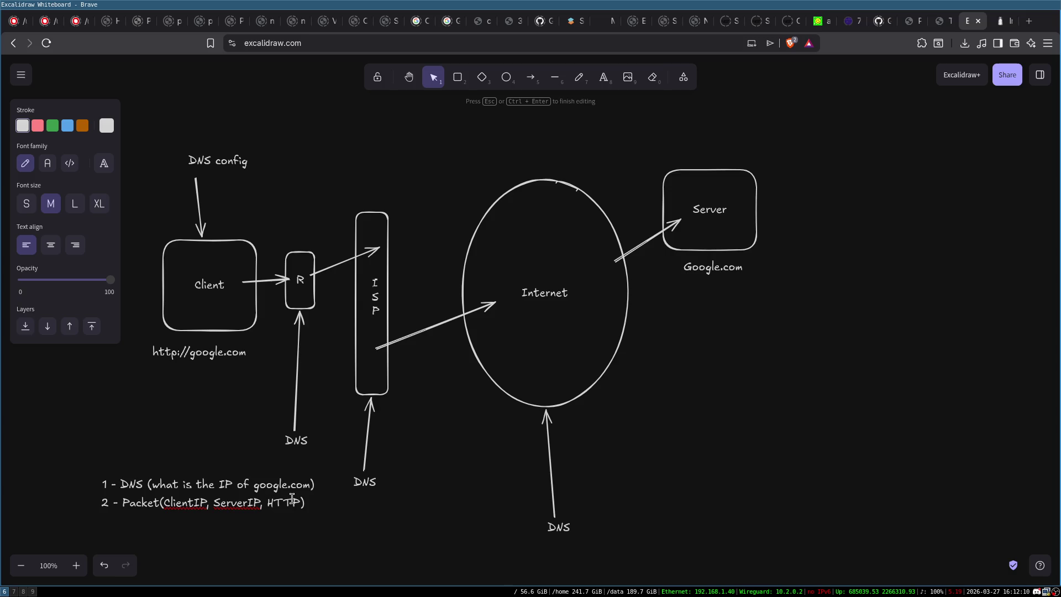
text(data)
text(_)
click(348, 540)
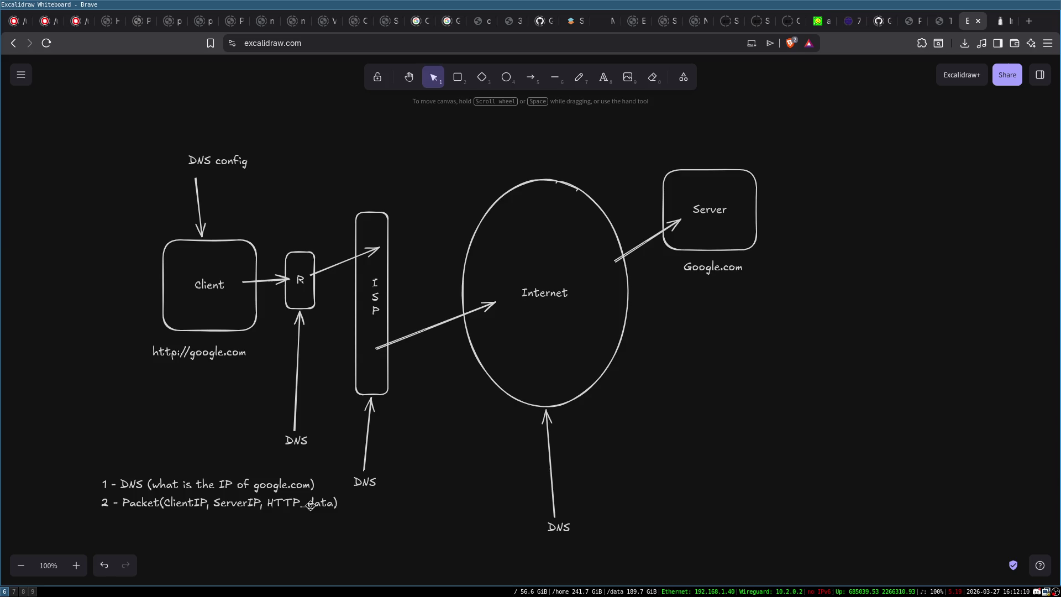
click(181, 506)
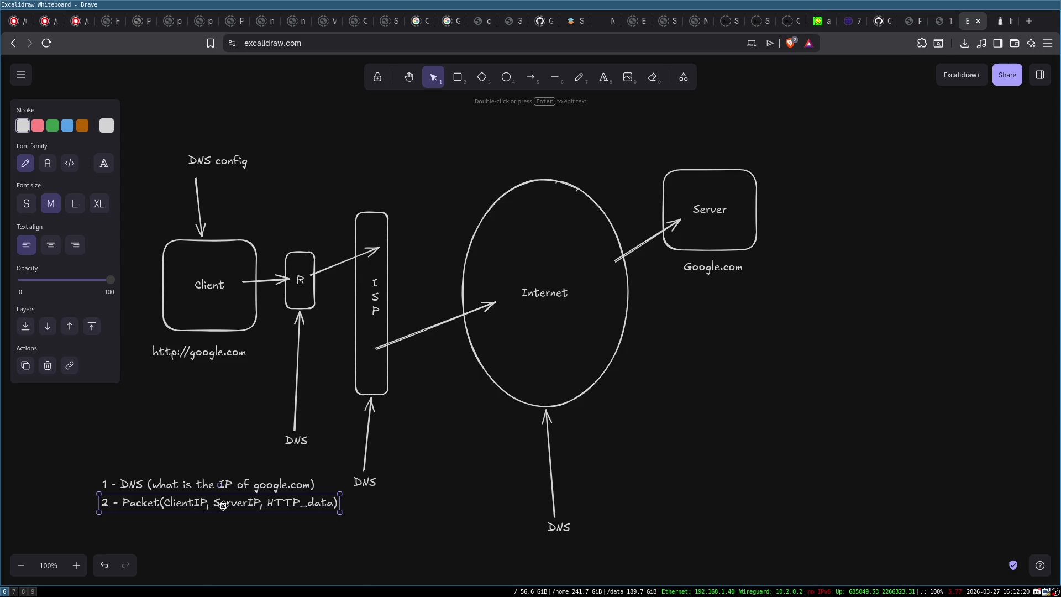
double_click(200, 504)
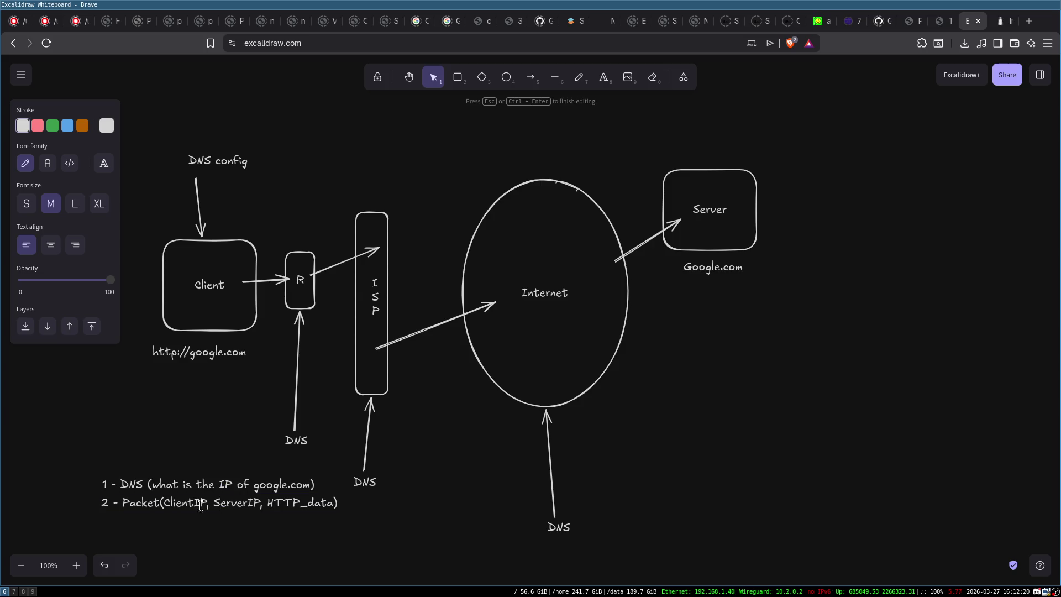
click(703, 285)
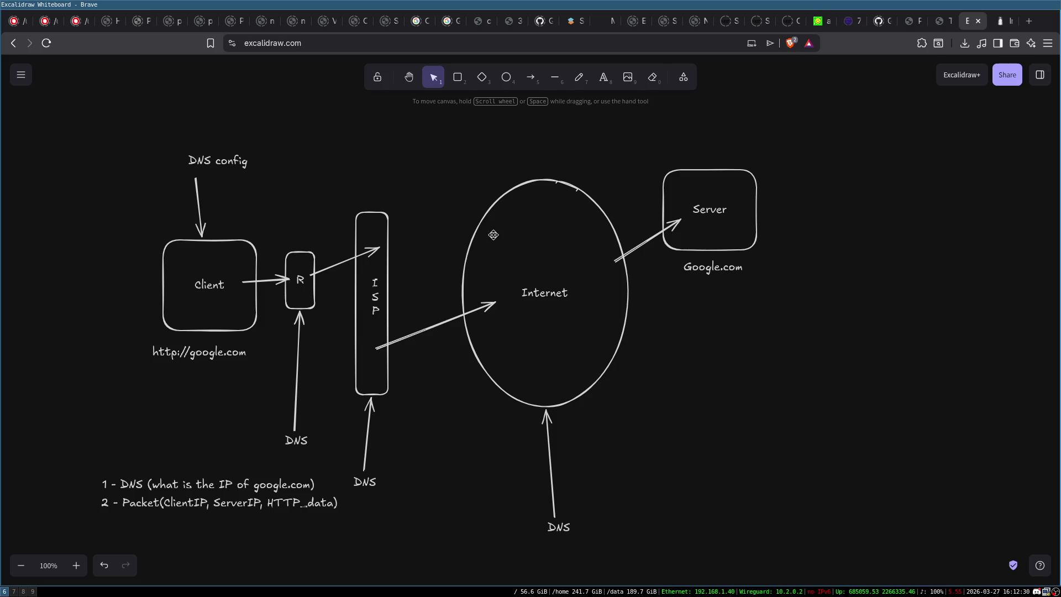
click(298, 276)
click(220, 272)
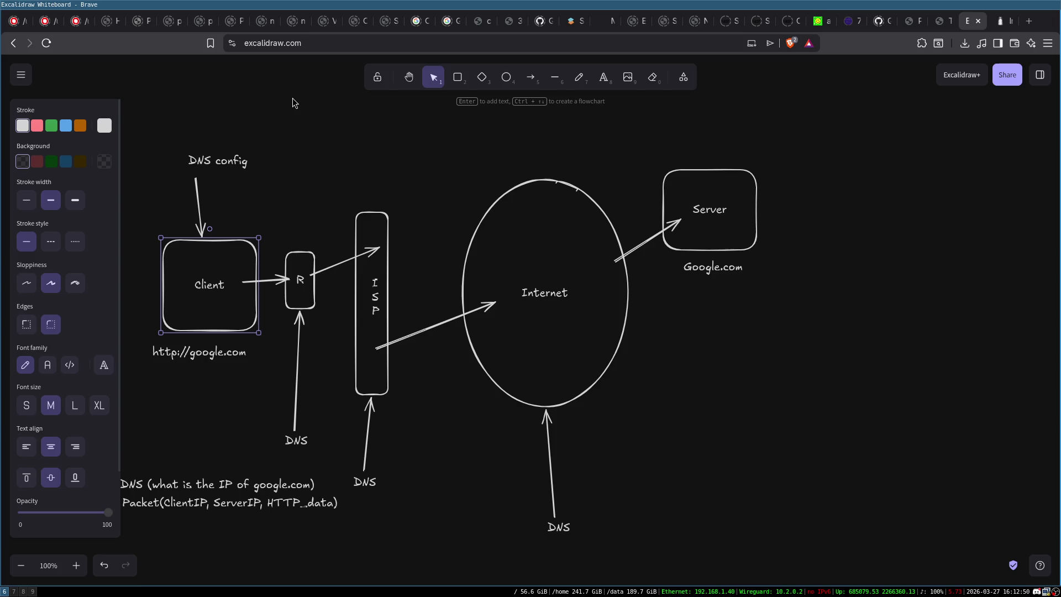
click(320, 142)
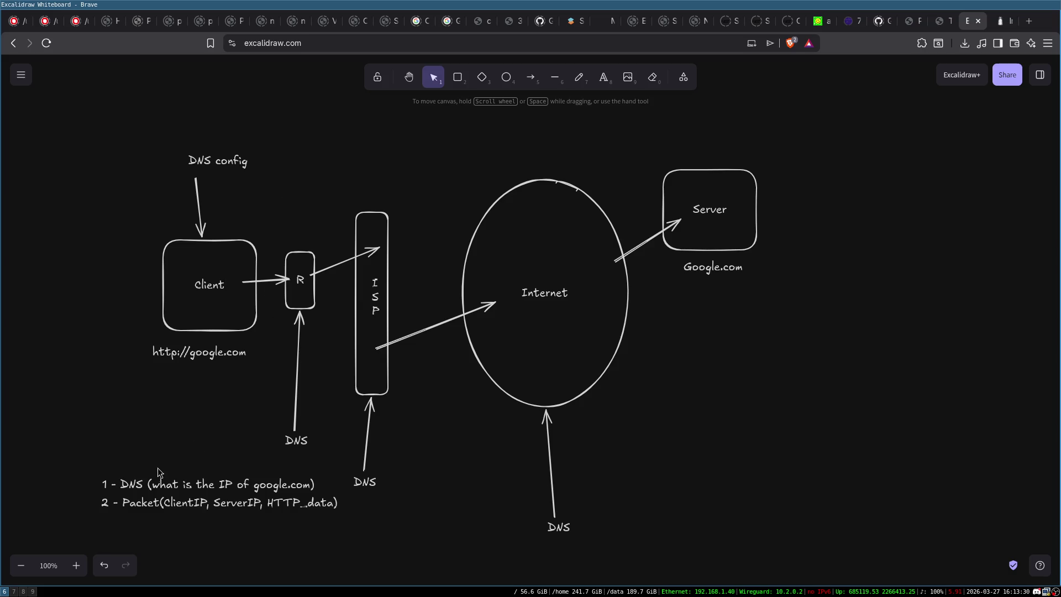
Look over the numbered notes and the R and Server boxes, dismissing the chat and upload notifications.
click(151, 504)
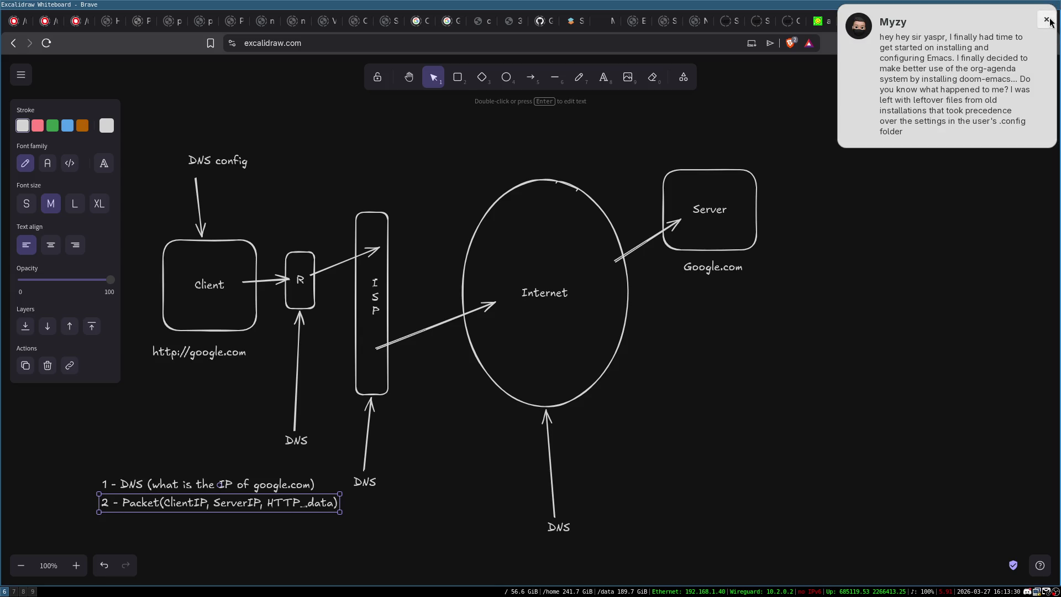
click(1046, 20)
click(184, 521)
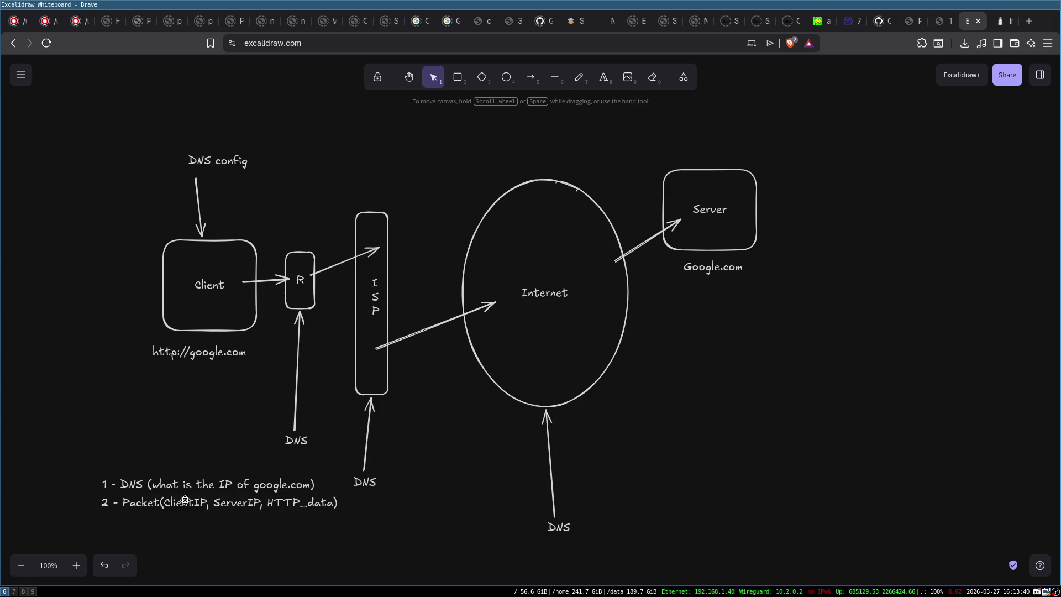
click(160, 485)
click(151, 506)
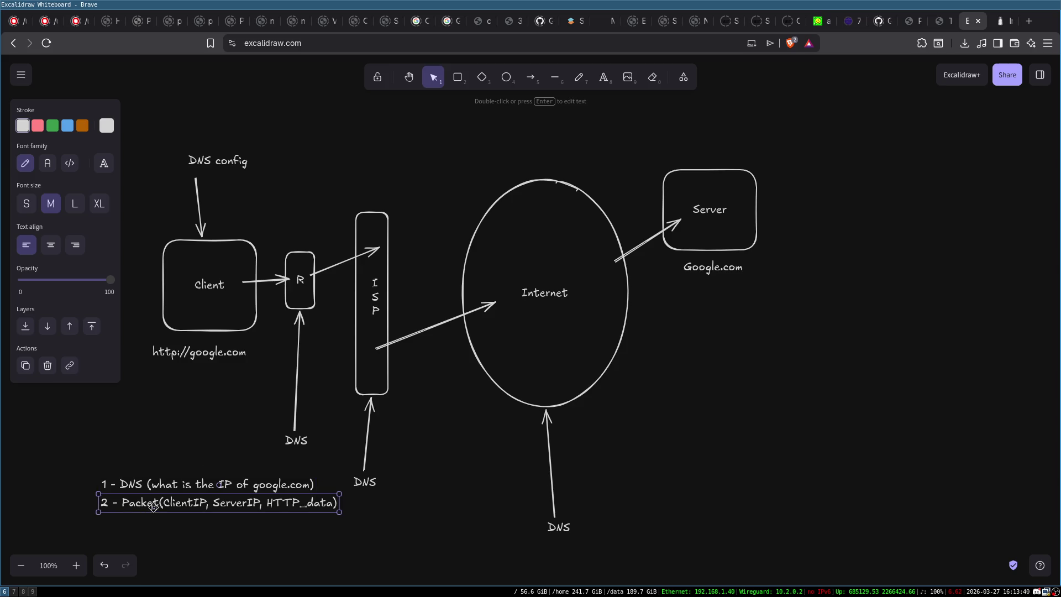
click(178, 551)
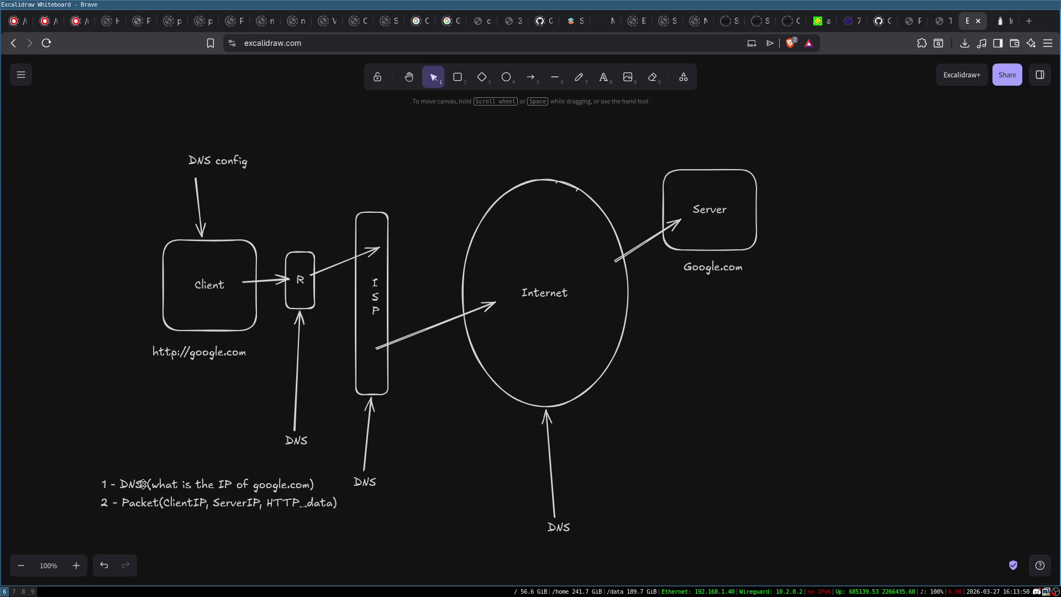
click(1046, 19)
click(305, 293)
click(310, 174)
click(718, 251)
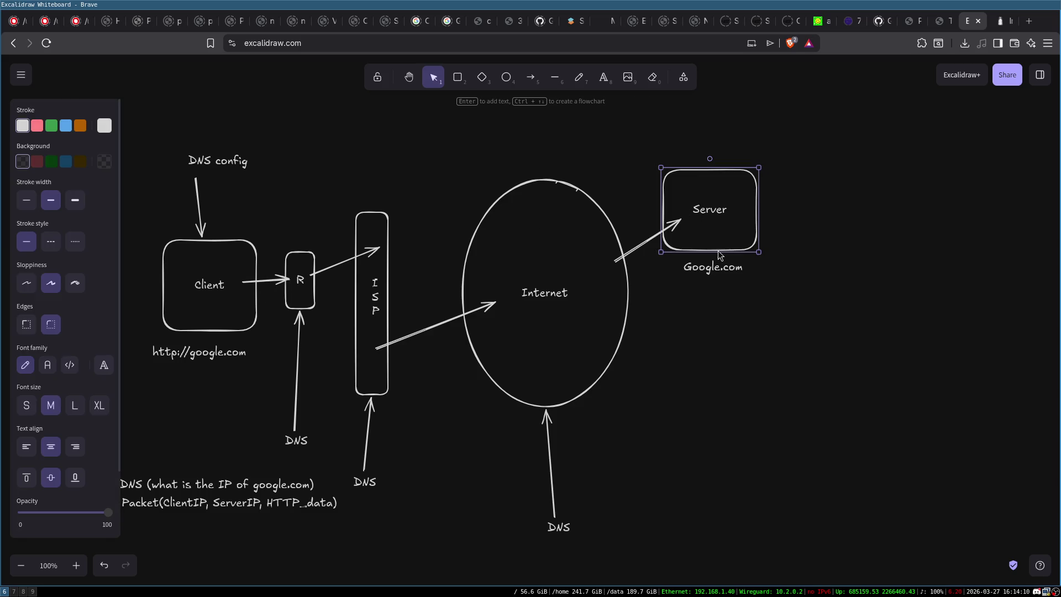
click(134, 485)
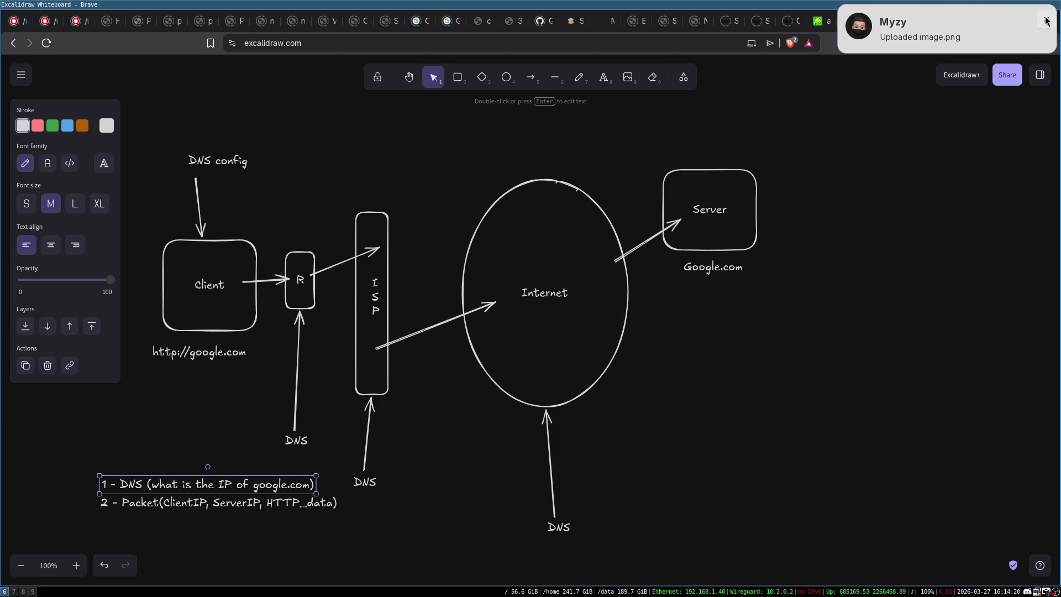
click(1046, 19)
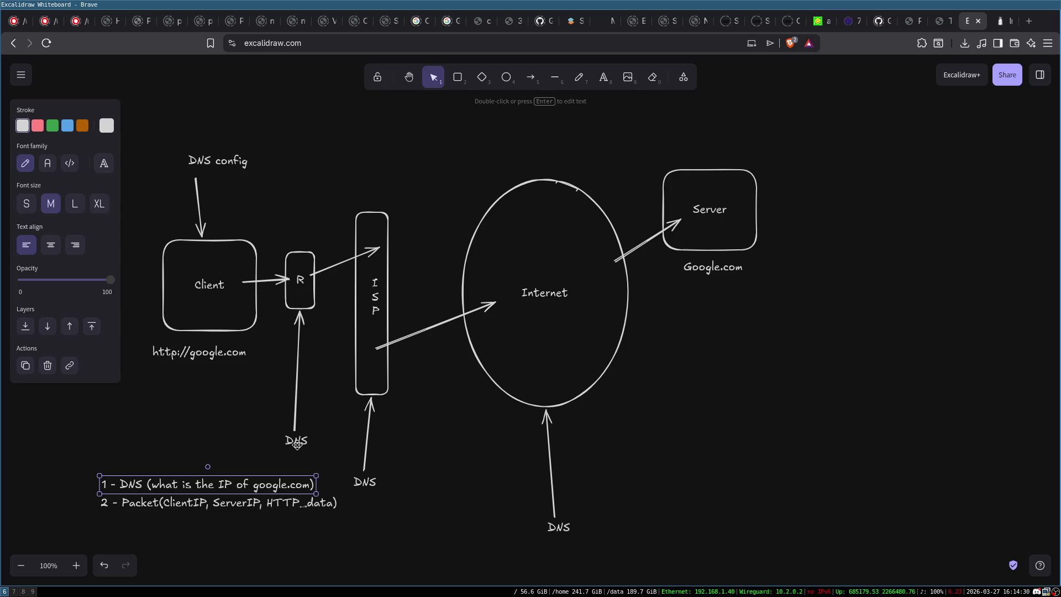
click(177, 356)
double_click(178, 356)
click(177, 355)
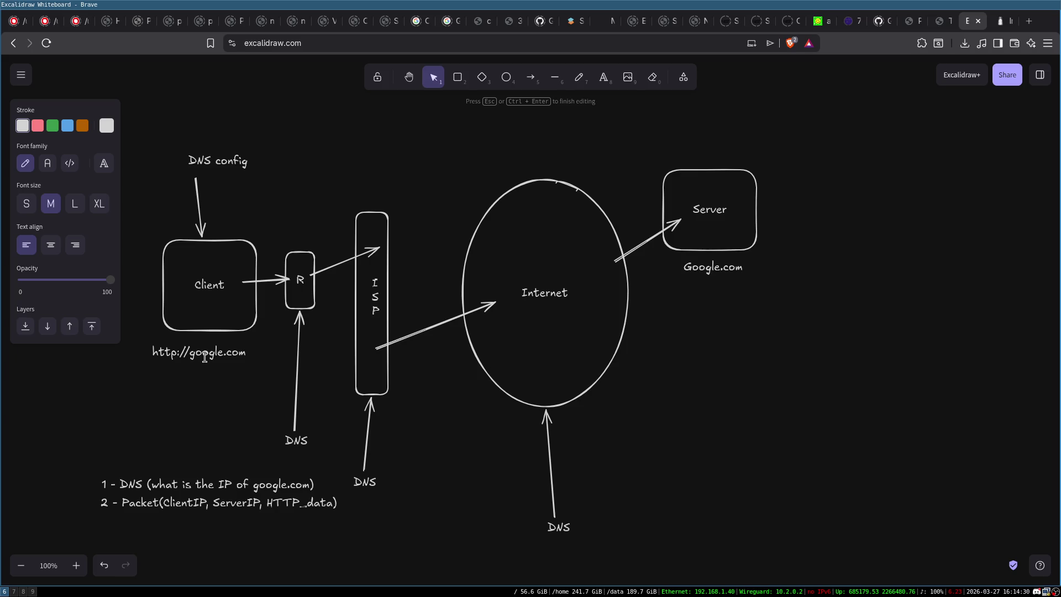
text(s)
click(208, 384)
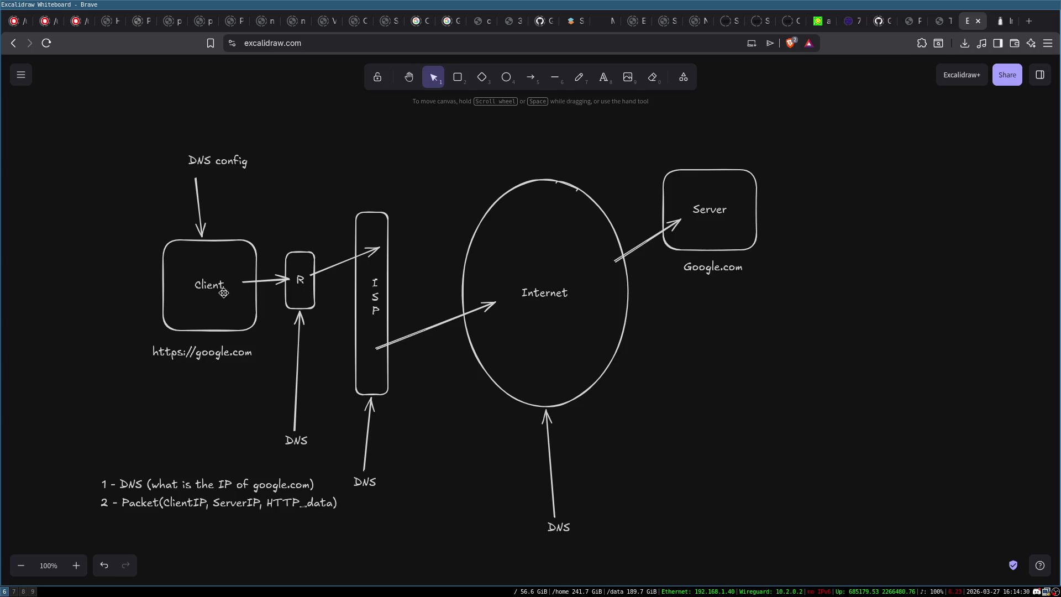
Draw red arrows pointing down onto the R router box and the ISP box.
click(736, 227)
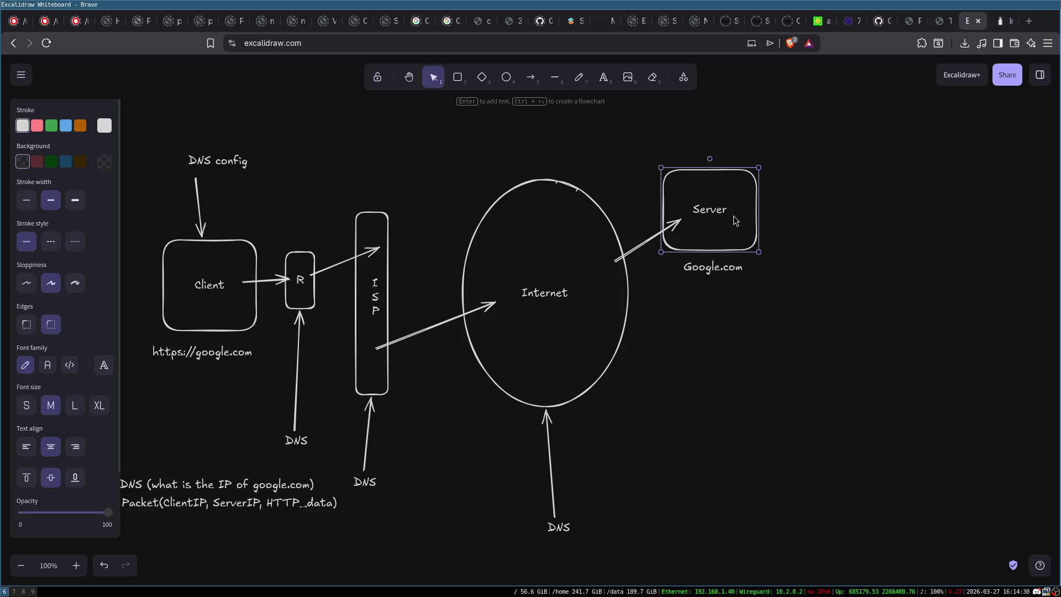
click(306, 284)
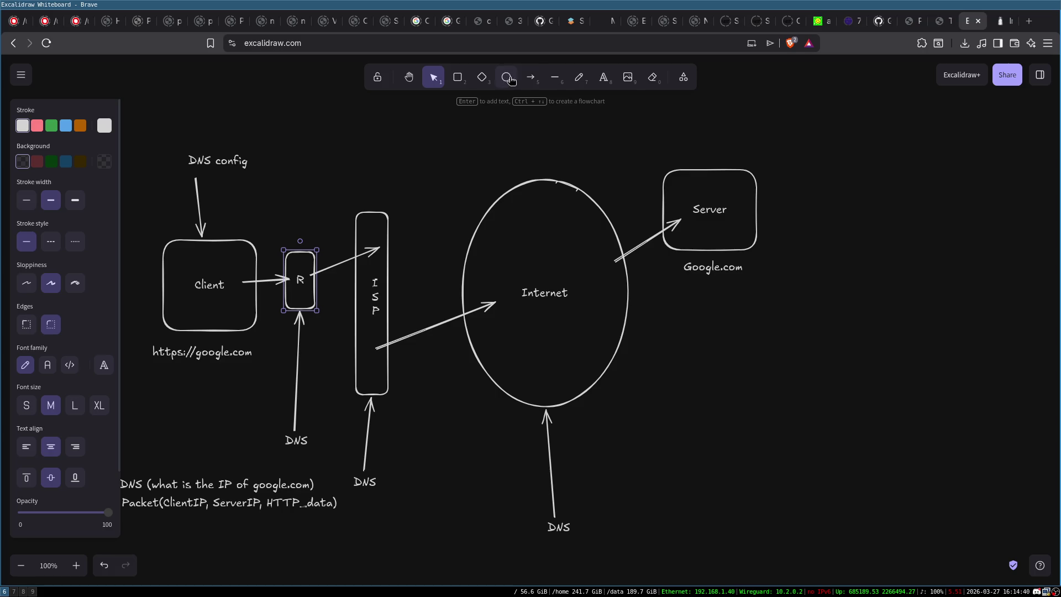
click(530, 77)
drag(304, 173, 298, 246)
click(37, 126)
click(530, 77)
drag(383, 123, 373, 210)
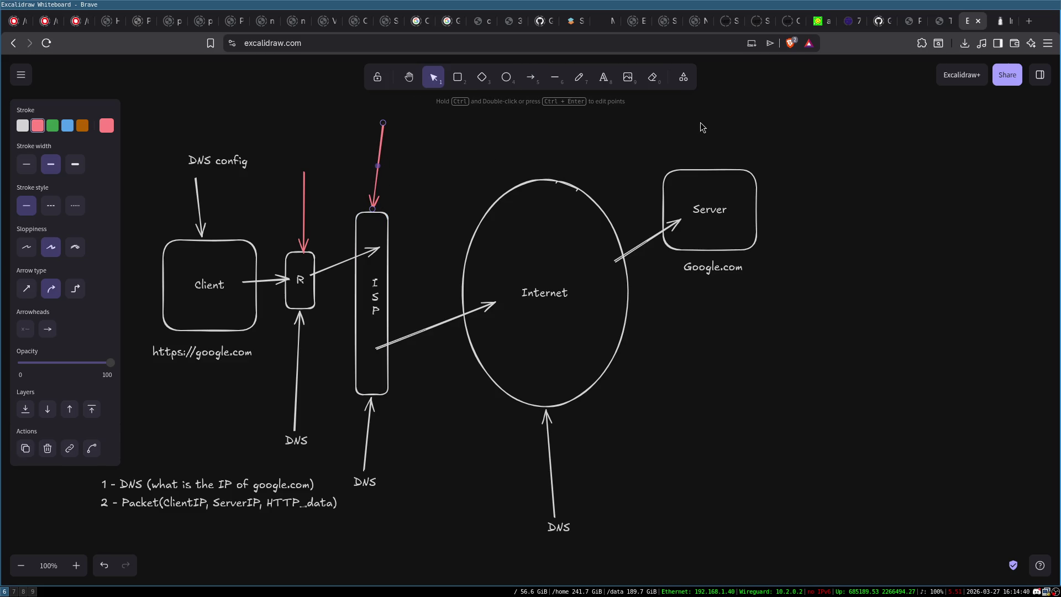
Check the R box and the DNS label beneath the router.
click(303, 280)
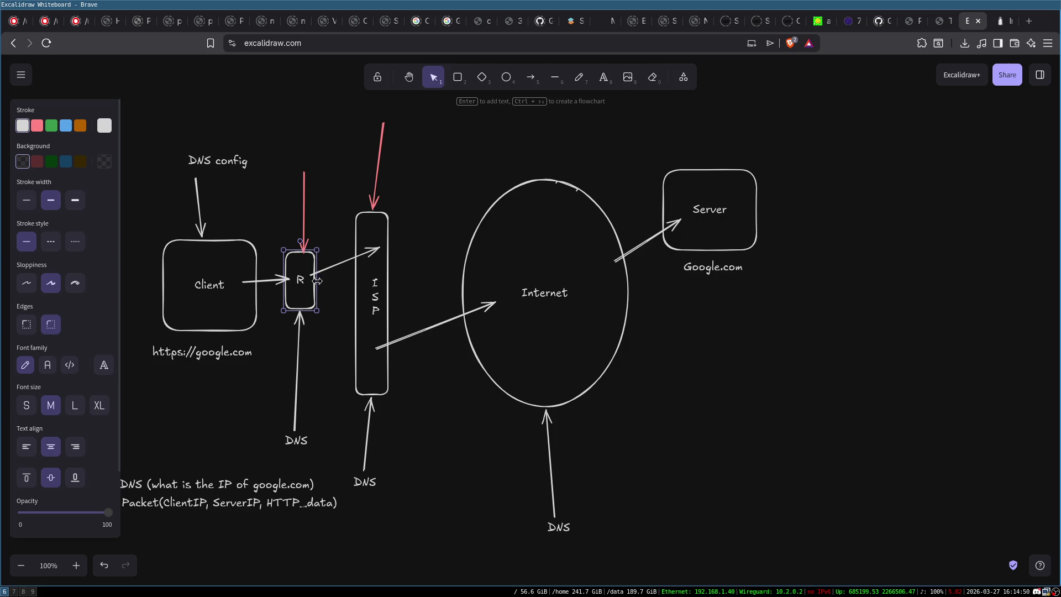
click(228, 416)
mouse_move(270, 420)
mouse_down()
mouse_move(329, 463)
mouse_move(330, 453)
mouse_up()
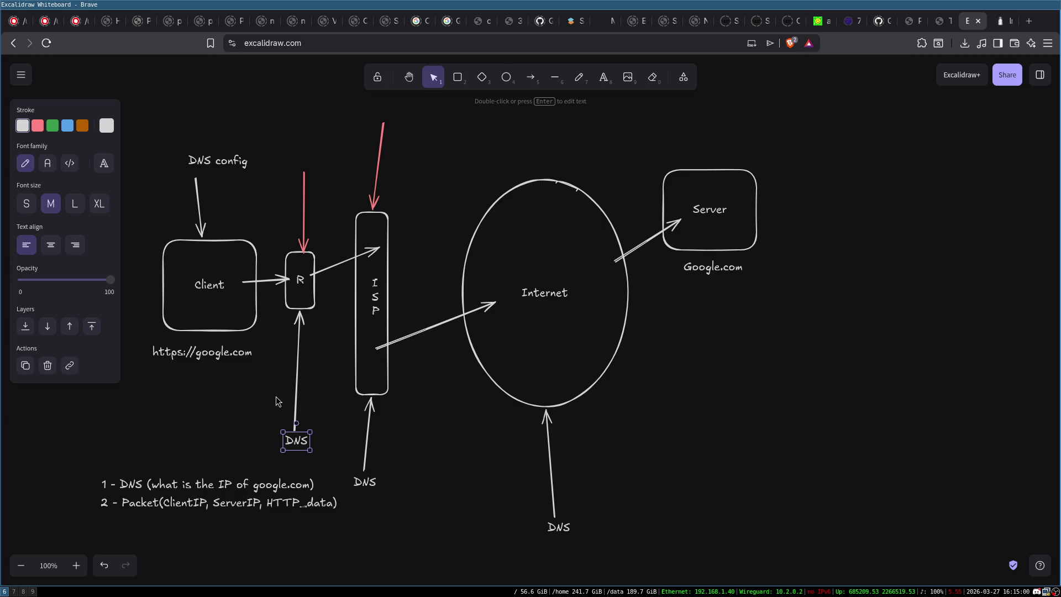
click(255, 394)
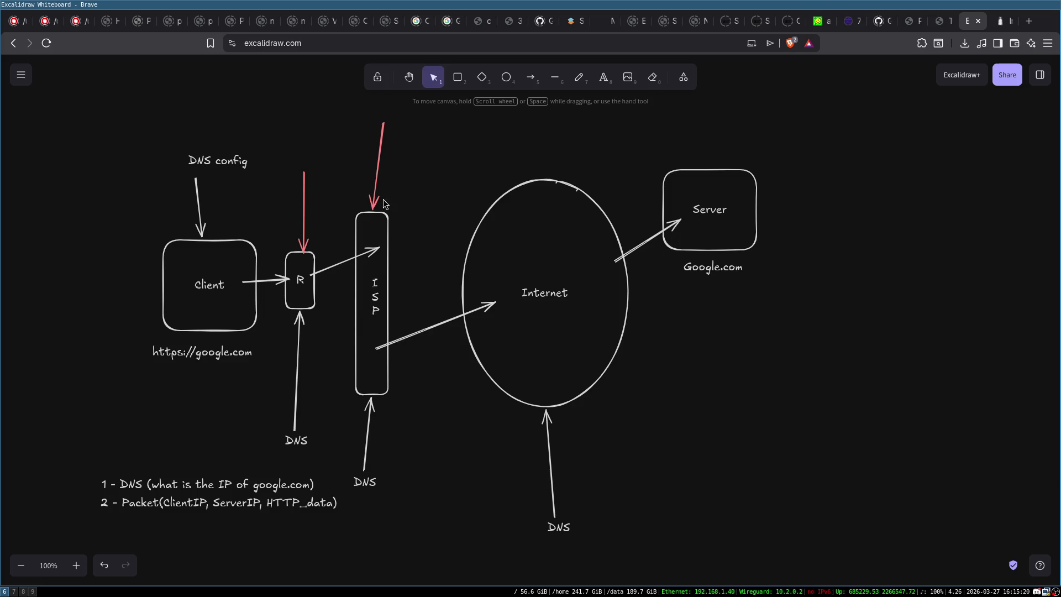
double_click(188, 352)
click(184, 352)
key(BackSpace)
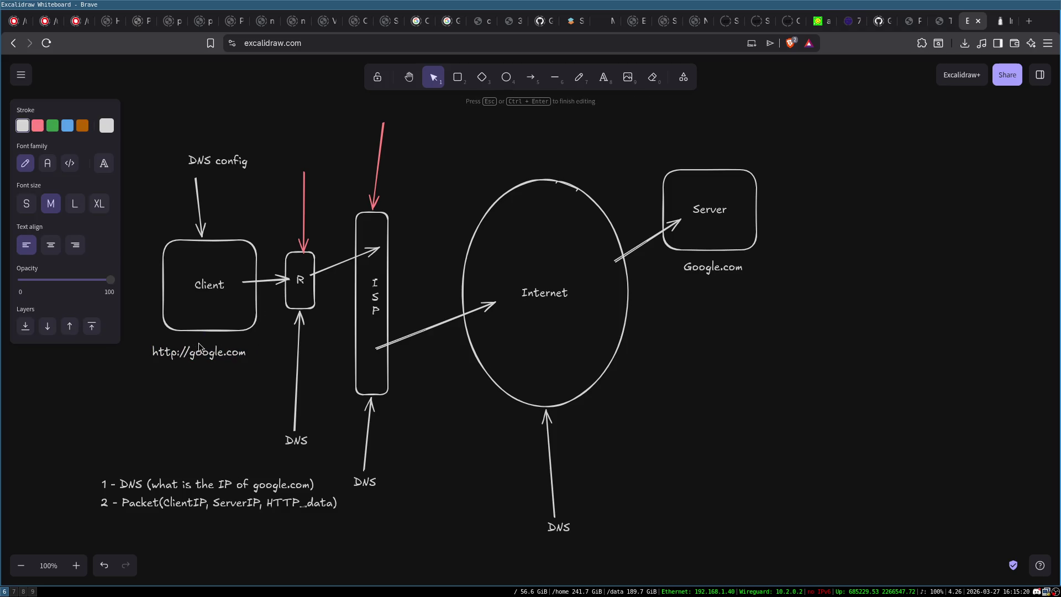
click(211, 405)
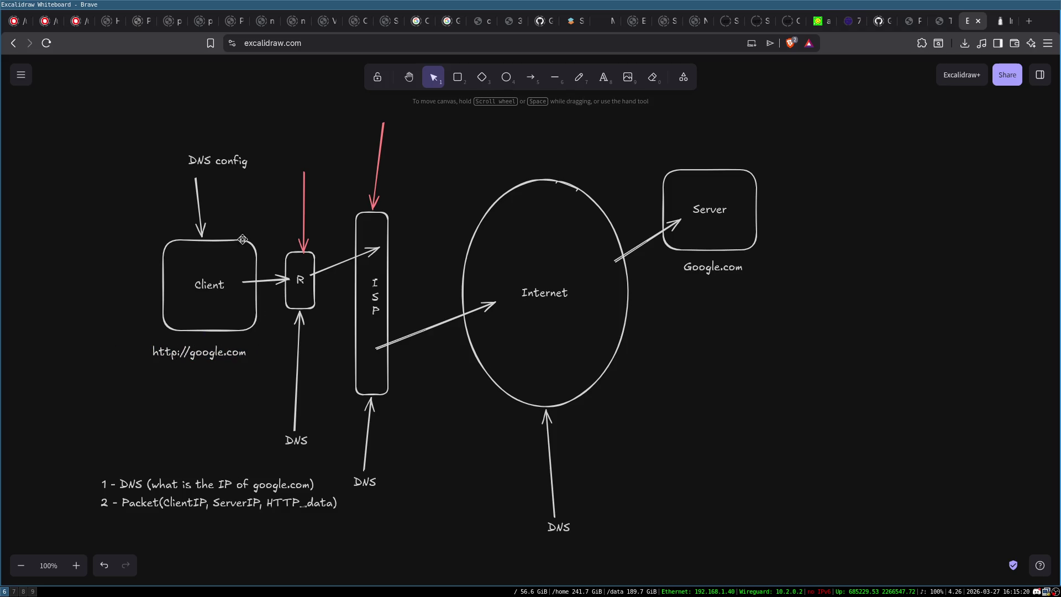
click(225, 298)
click(710, 229)
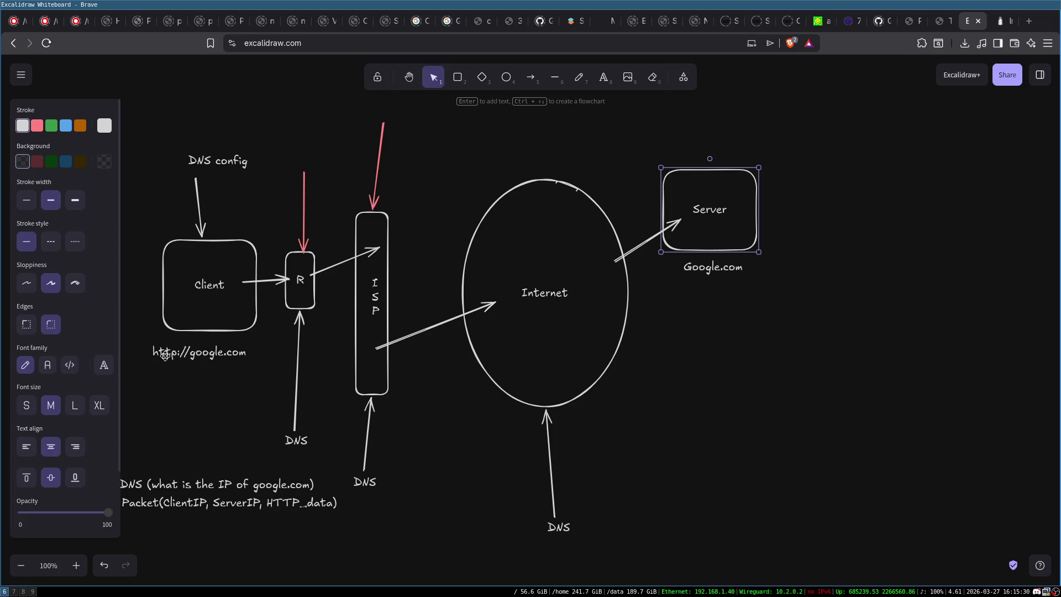
click(222, 300)
click(688, 210)
click(257, 286)
click(708, 256)
double_click(174, 354)
text(s)
click(209, 404)
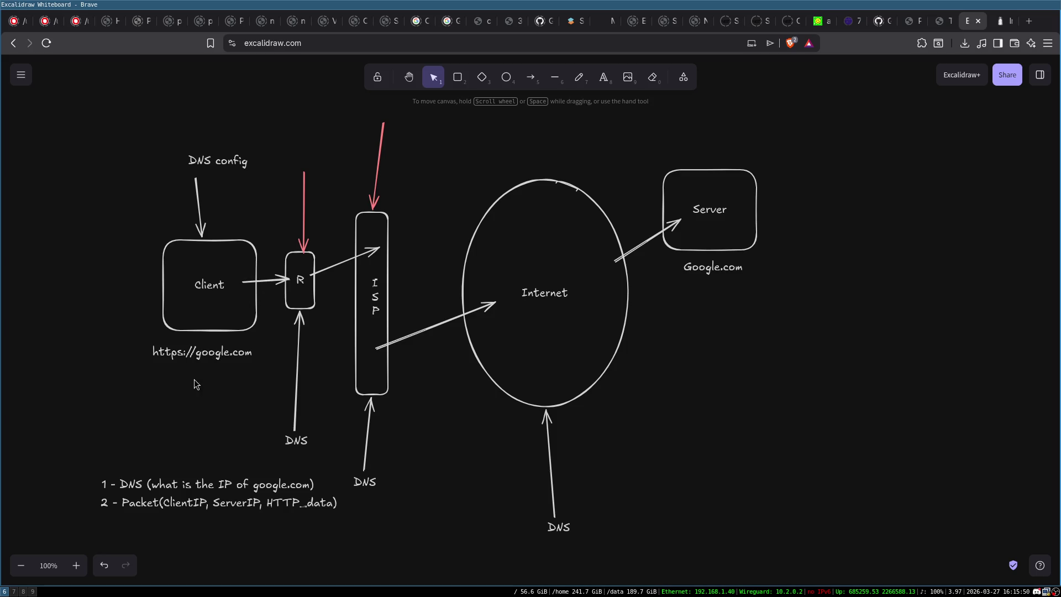
click(158, 492)
click(284, 440)
click(209, 433)
click(303, 276)
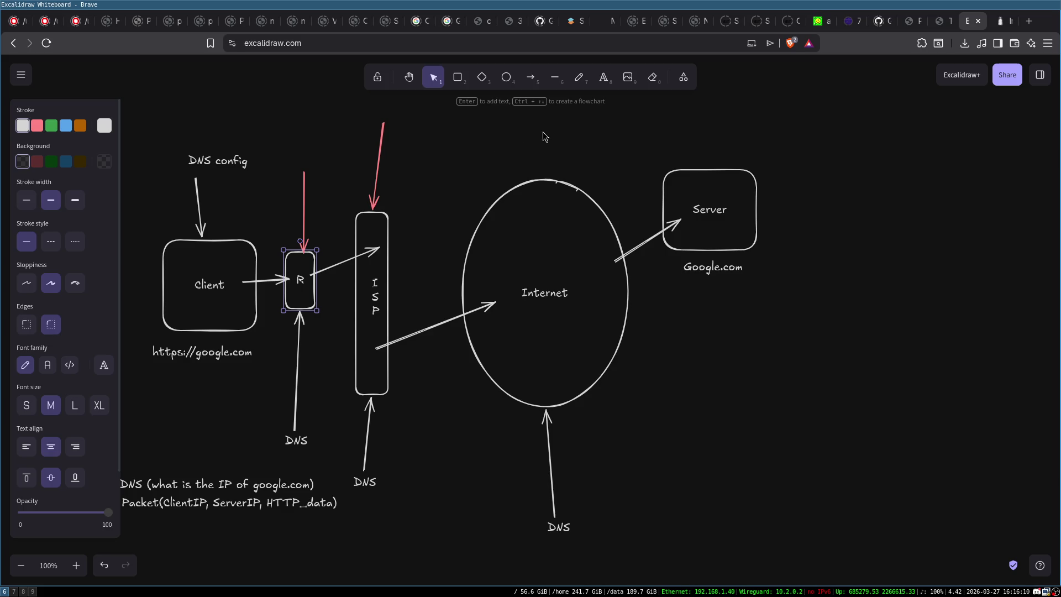
click(338, 284)
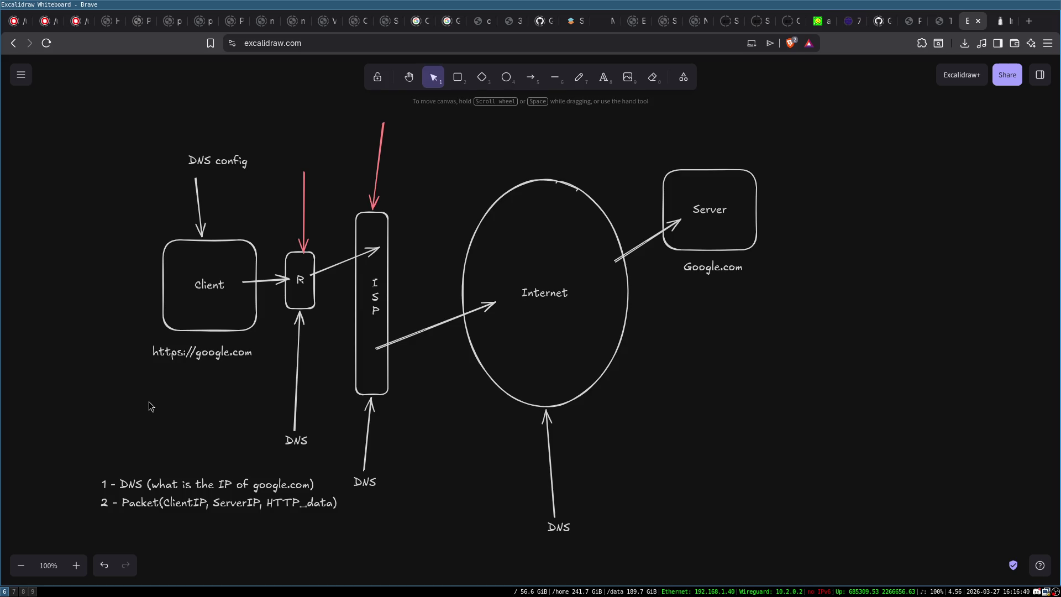
key(ctrl+t)
Search DuckDuckGo for 'dnssec' and expand the Search Assist summary.
text(dnssec)
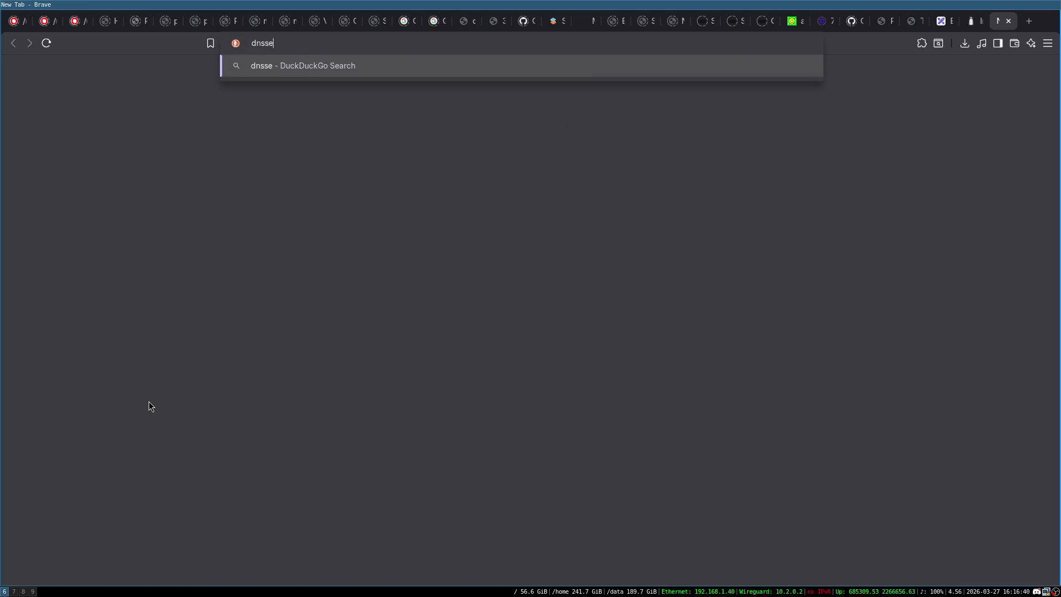
key(Return)
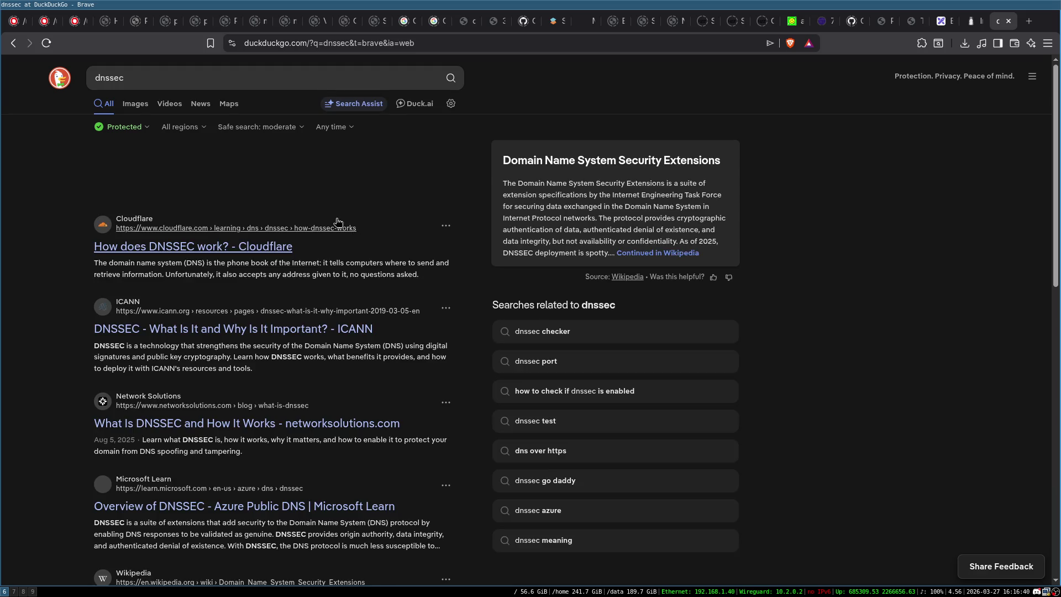
click(438, 155)
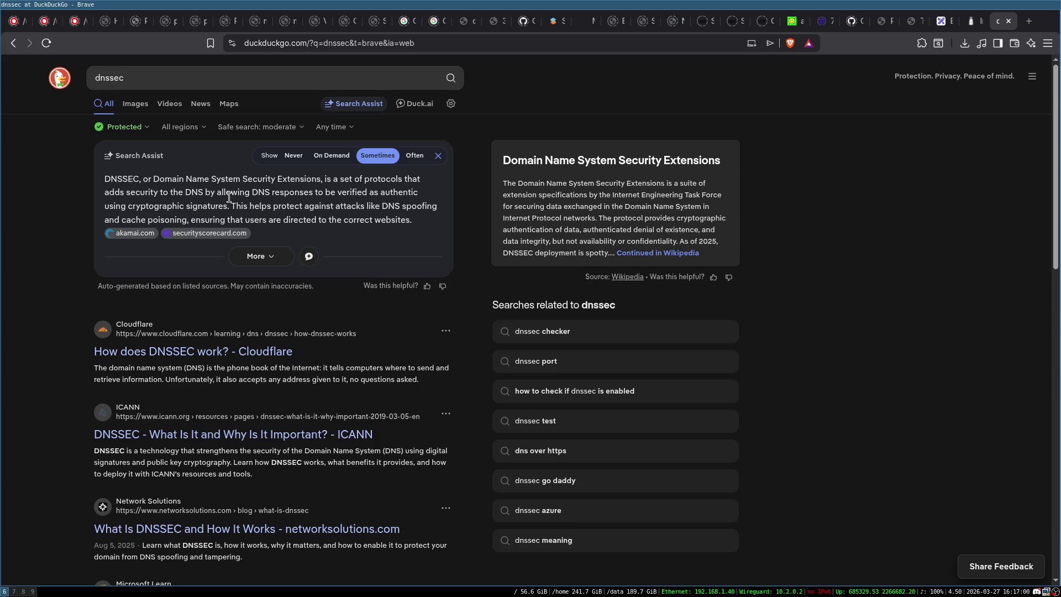
Glance at the Excalidraw tab, then open the full Wikipedia article on DNSSEC.
key(ctrl+shift+Tab)
click(942, 25)
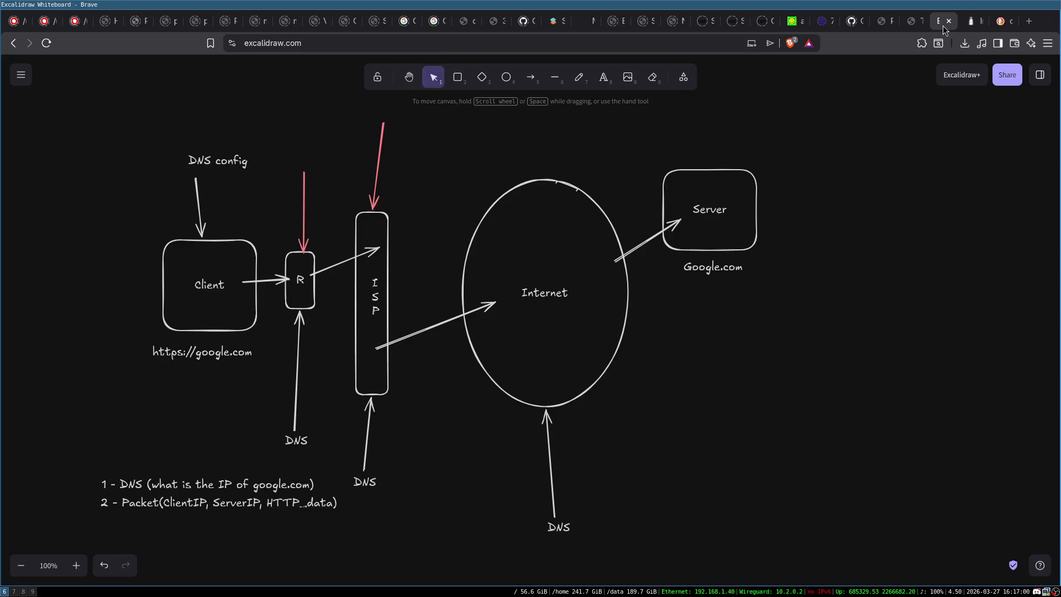
click(1001, 21)
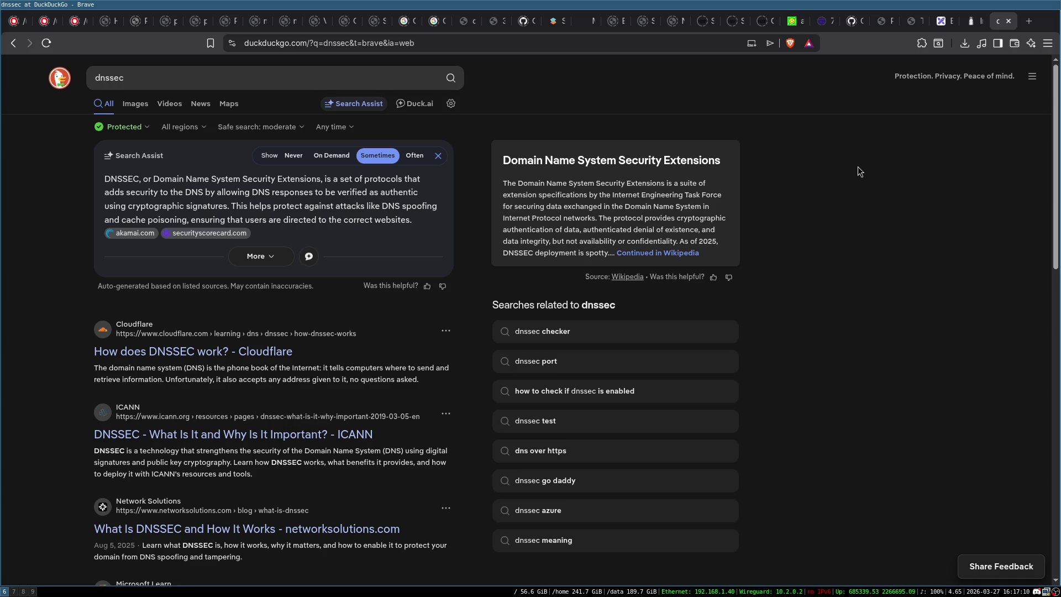
click(684, 258)
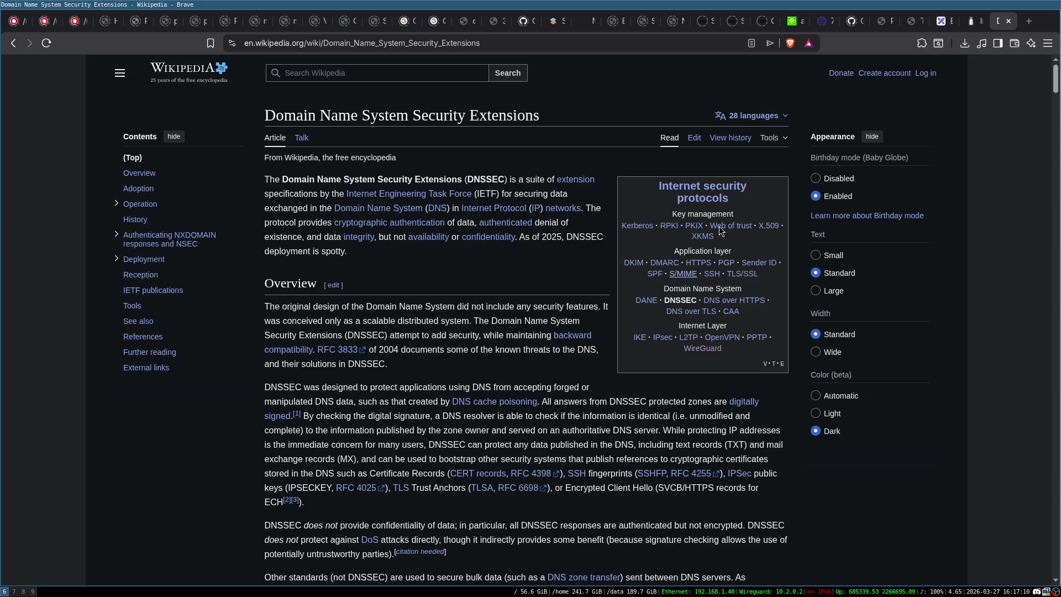
Scroll the DNSSEC article and follow its 'DNS over HTTPS' link.
scroll(525, 385, down, 2)
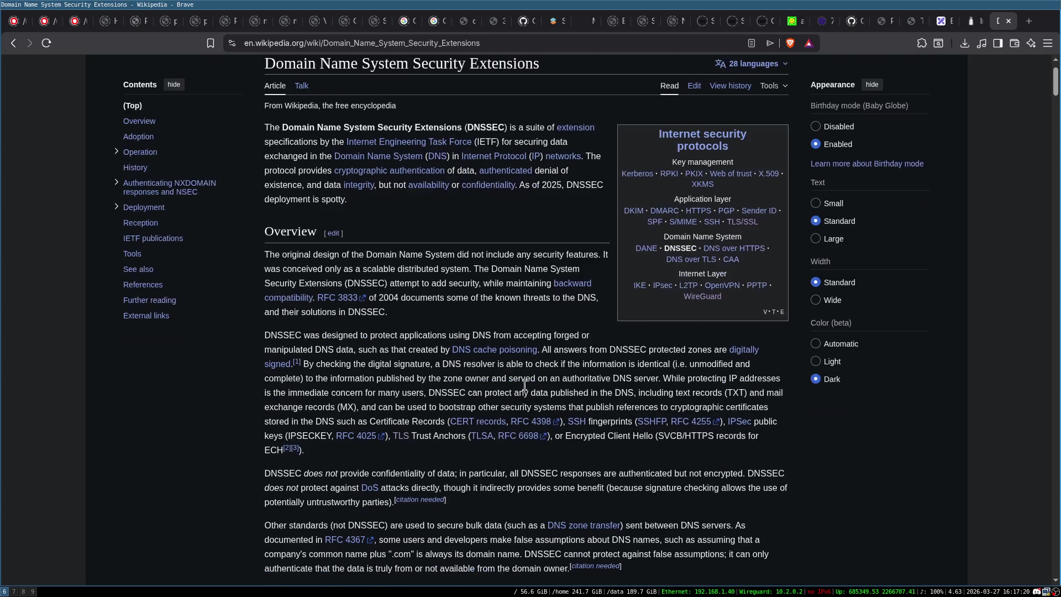
click(747, 235)
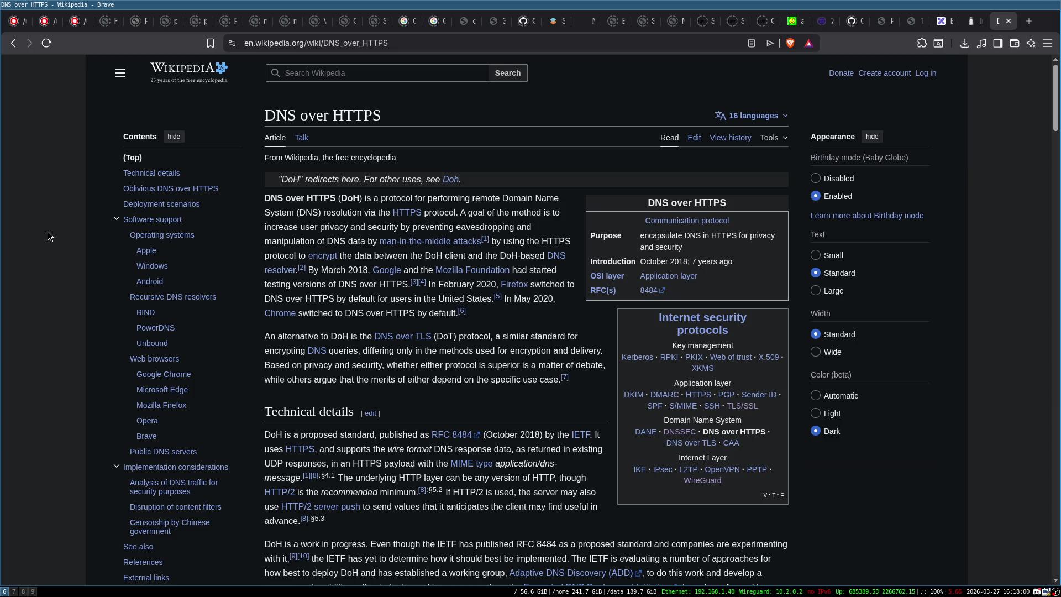
In a new terminal, print the nameservers in /etc/resolv.conf, then exit it.
key(super+Return)
text(cat /etc/resolv.conf)
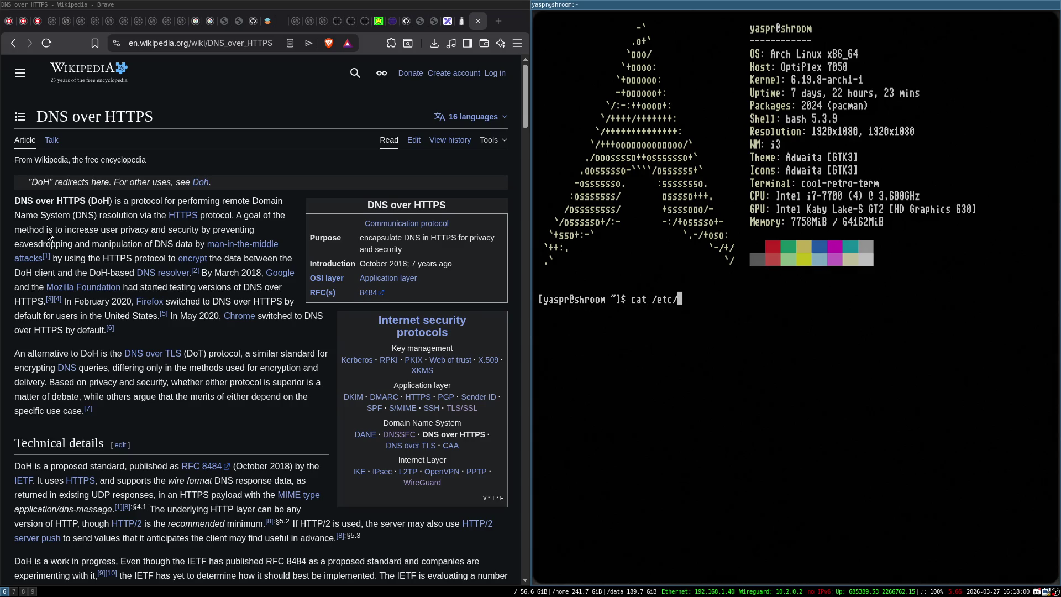
key(ctrl+l)
key(Return)
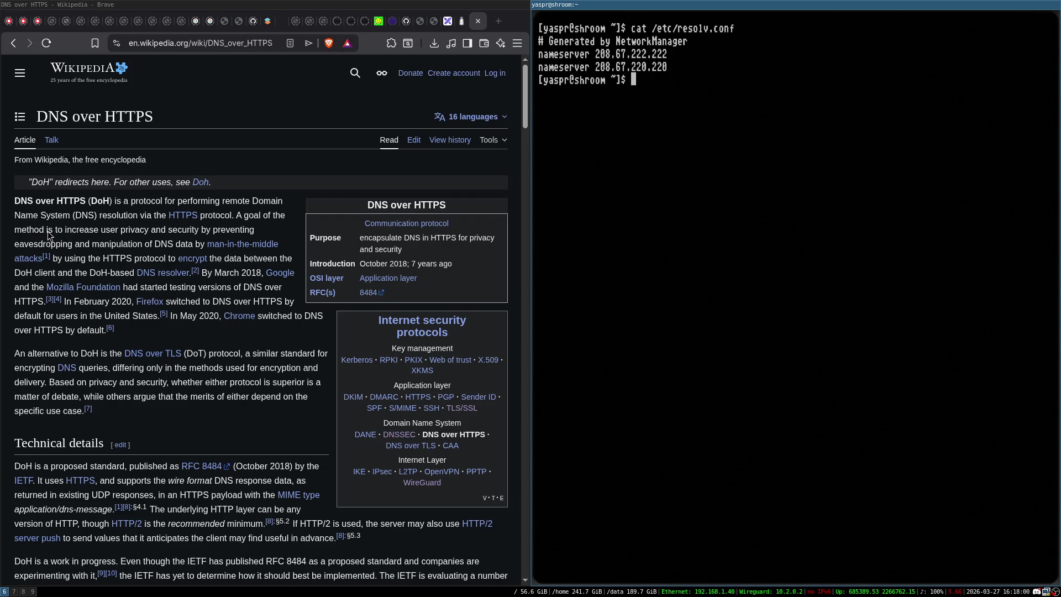
text(exit)
key(Return)
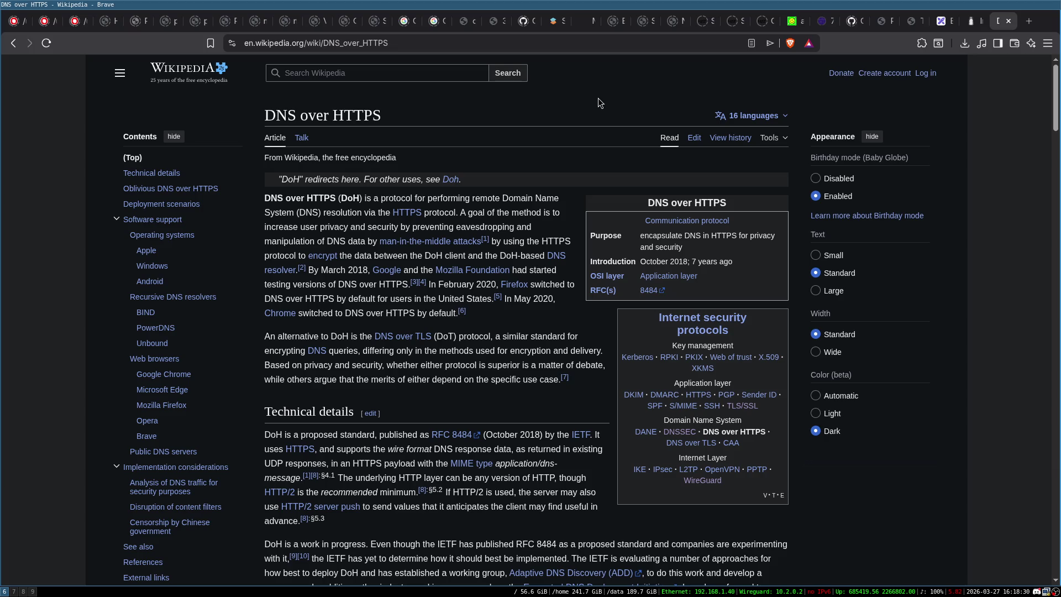
Scroll through the DNS over HTTPS article and close its tab.
scroll(553, 167, down, 3)
scroll(553, 166, up, 3)
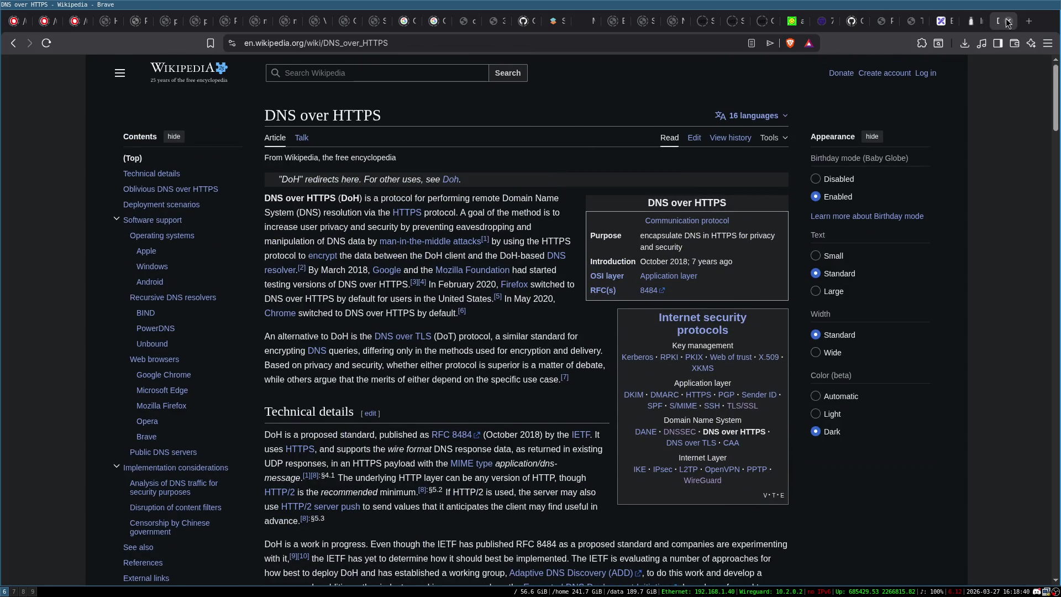
click(1008, 22)
Back in the drawing, add a small blue-outlined box above the Internet ellipse.
click(986, 20)
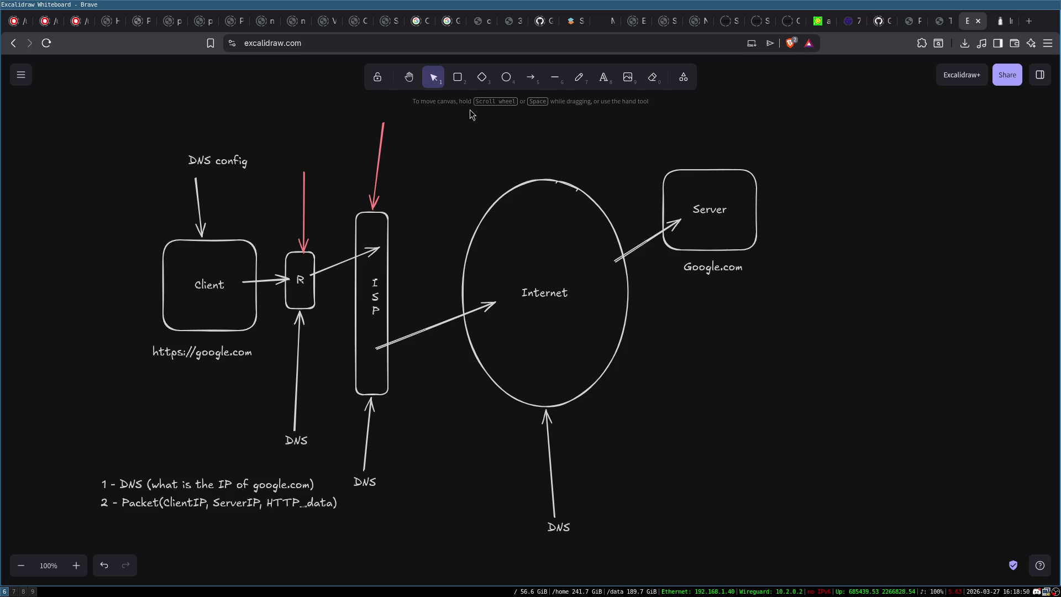
click(460, 78)
drag(449, 150, 496, 189)
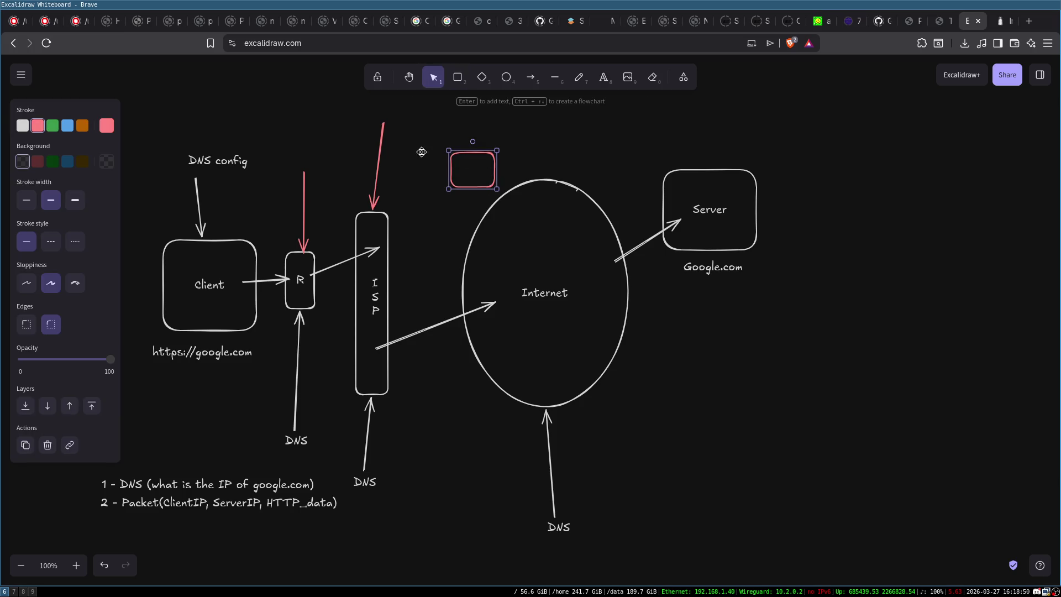
click(67, 126)
Draw an arrow from the Internet ellipse up to the new box and label it VPN.
click(447, 323)
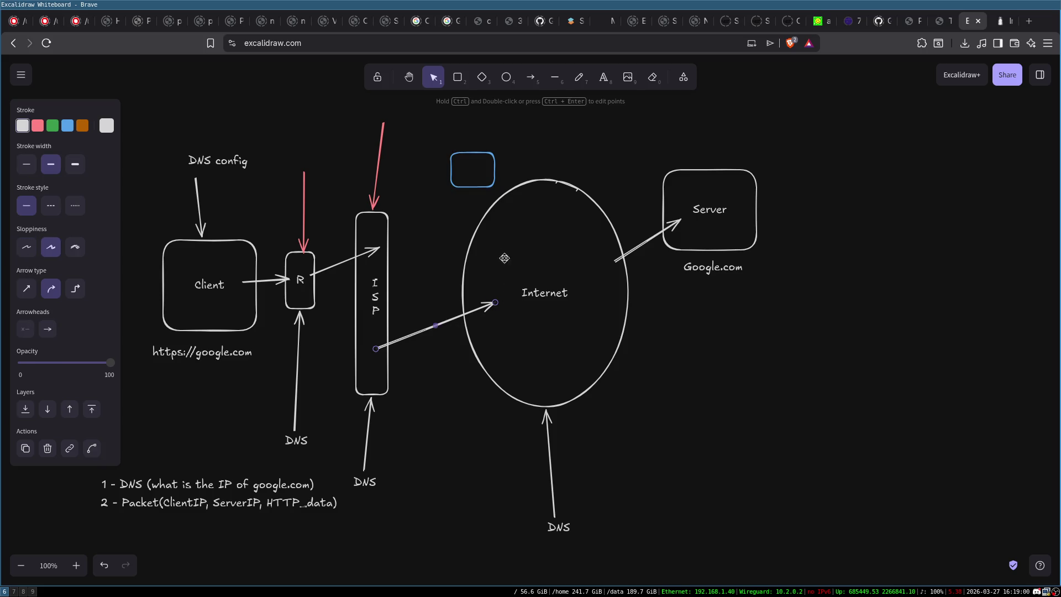
click(525, 81)
drag(490, 244, 474, 181)
double_click(471, 169)
text(VPN)
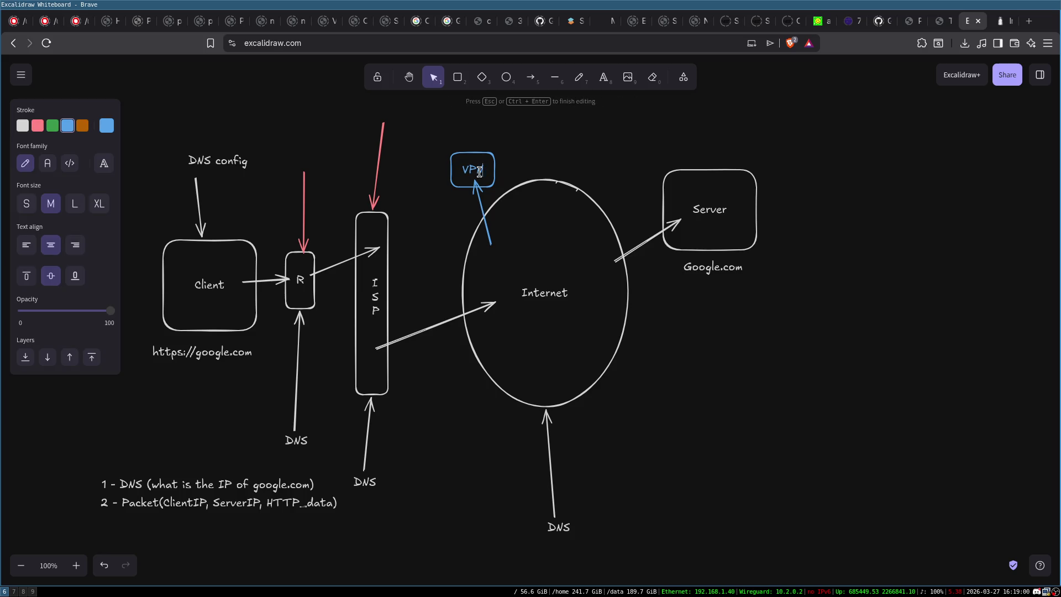
click(552, 151)
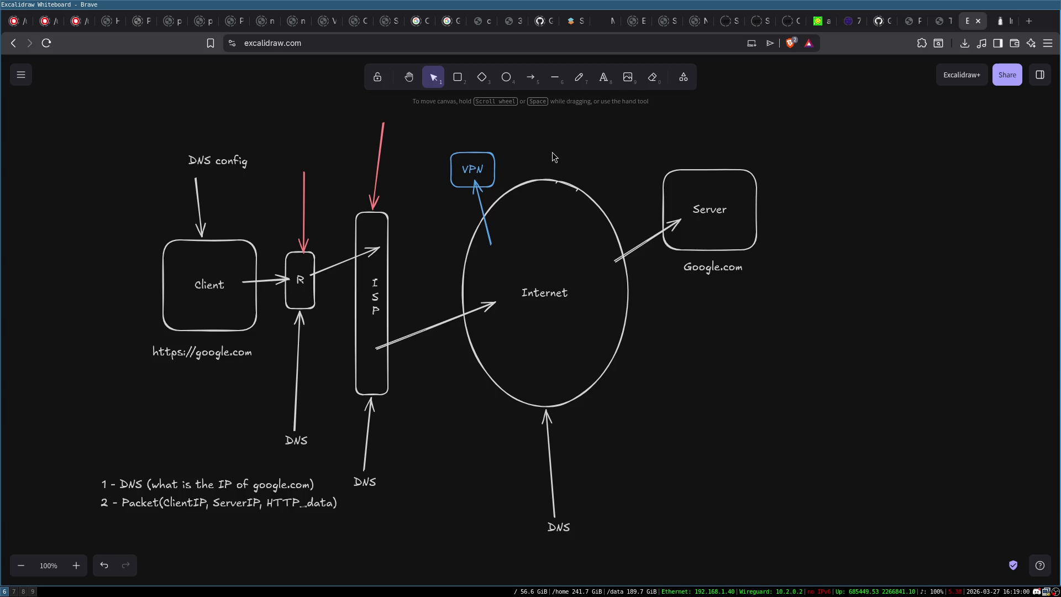
click(639, 246)
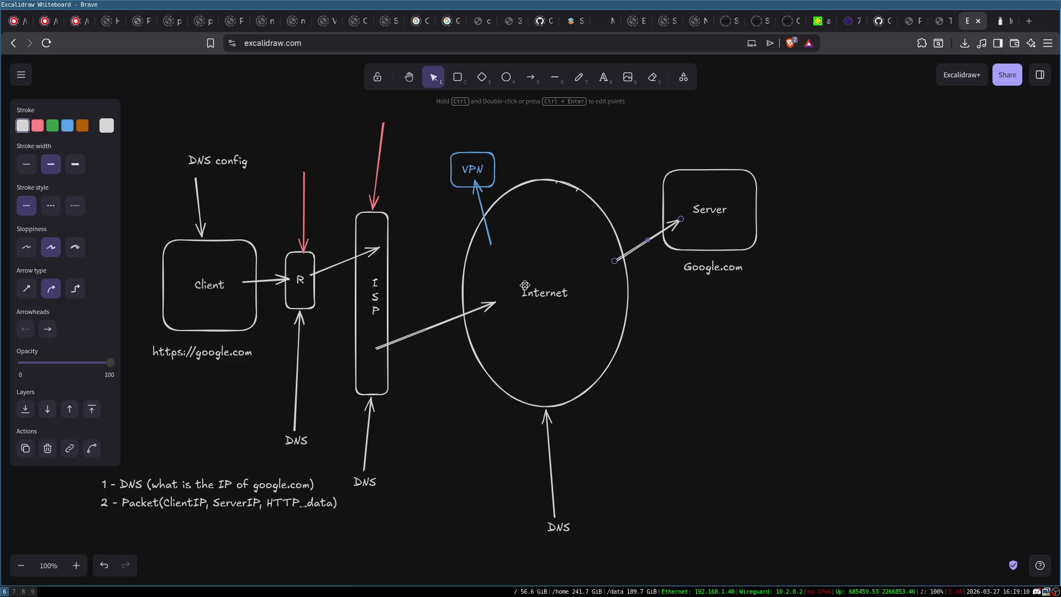
click(652, 273)
drag(141, 205, 267, 381)
click(267, 381)
click(186, 344)
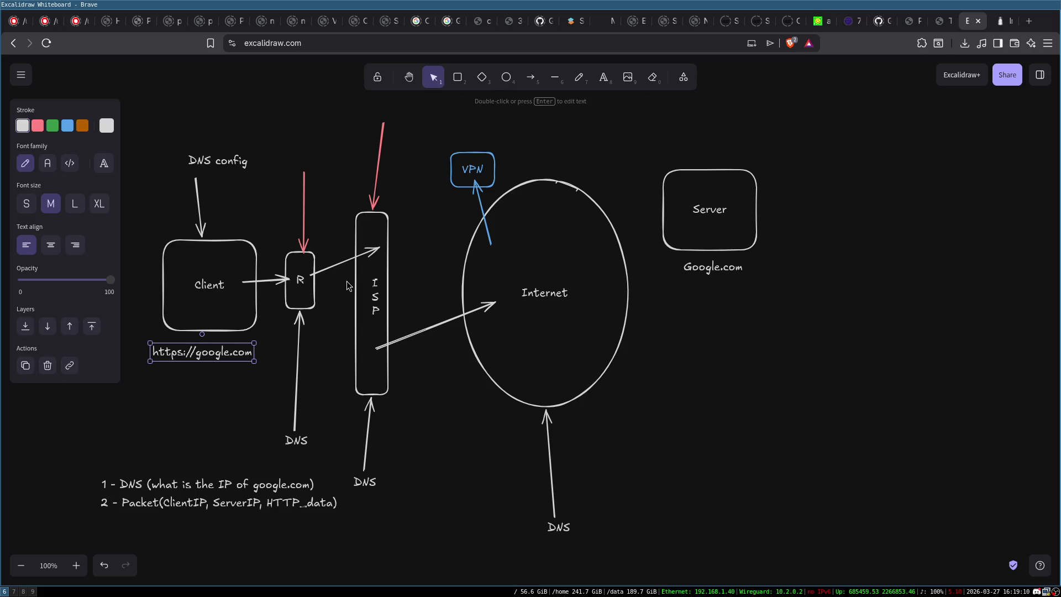
click(497, 176)
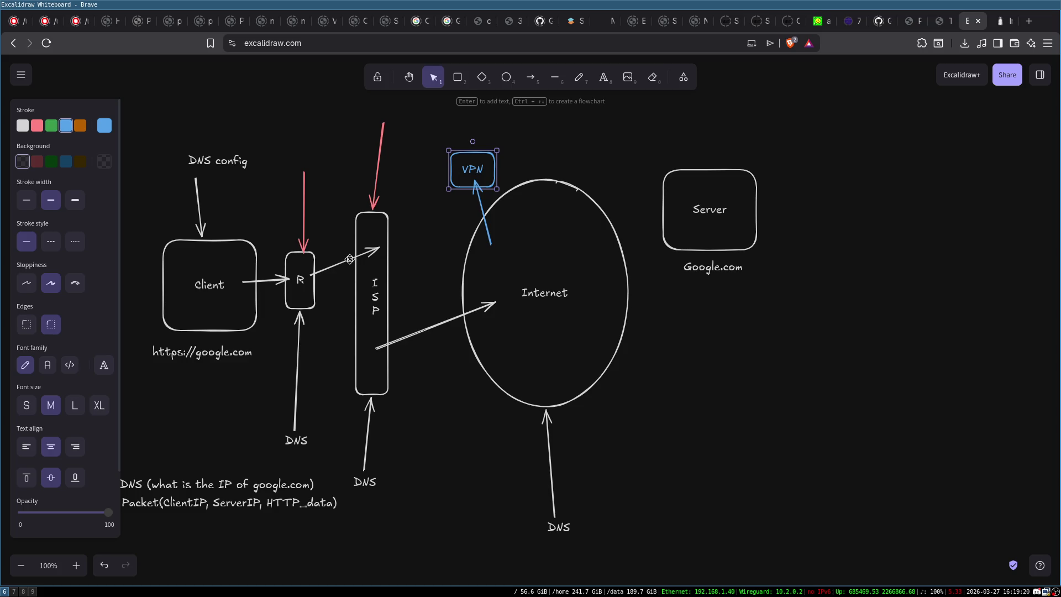
Recolor the R-to-ISP, Client-to-R and ISP-to-Internet arrows blue.
click(345, 260)
click(67, 125)
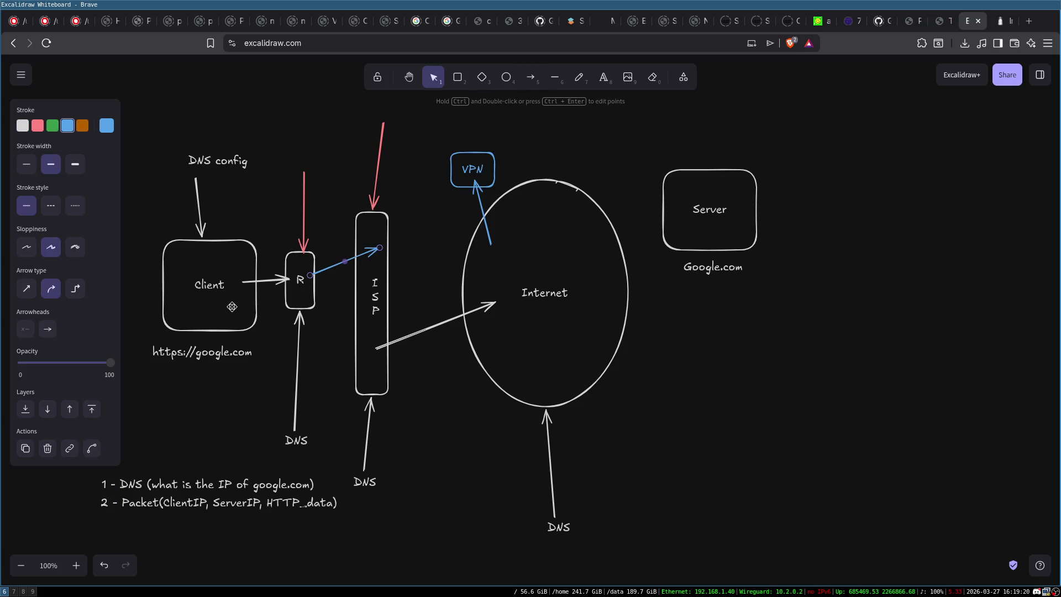
click(271, 280)
click(67, 125)
click(430, 330)
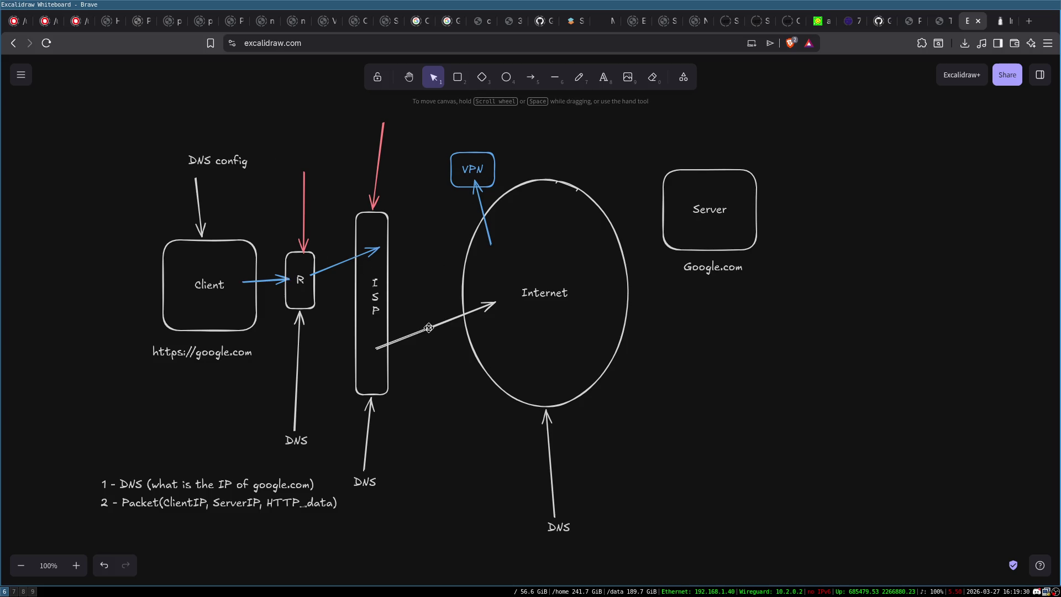
click(67, 126)
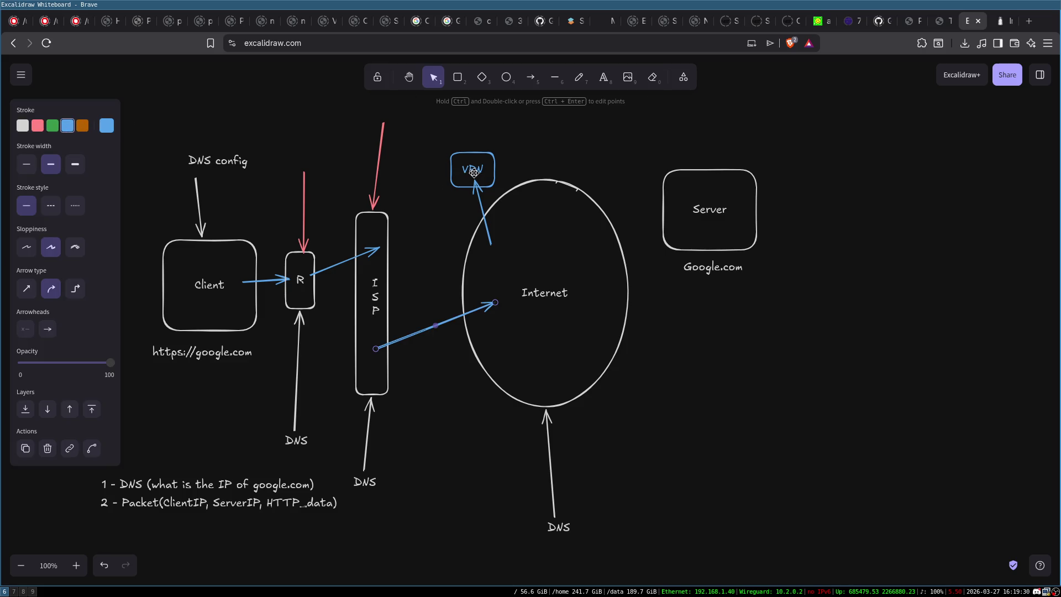
click(504, 162)
click(476, 162)
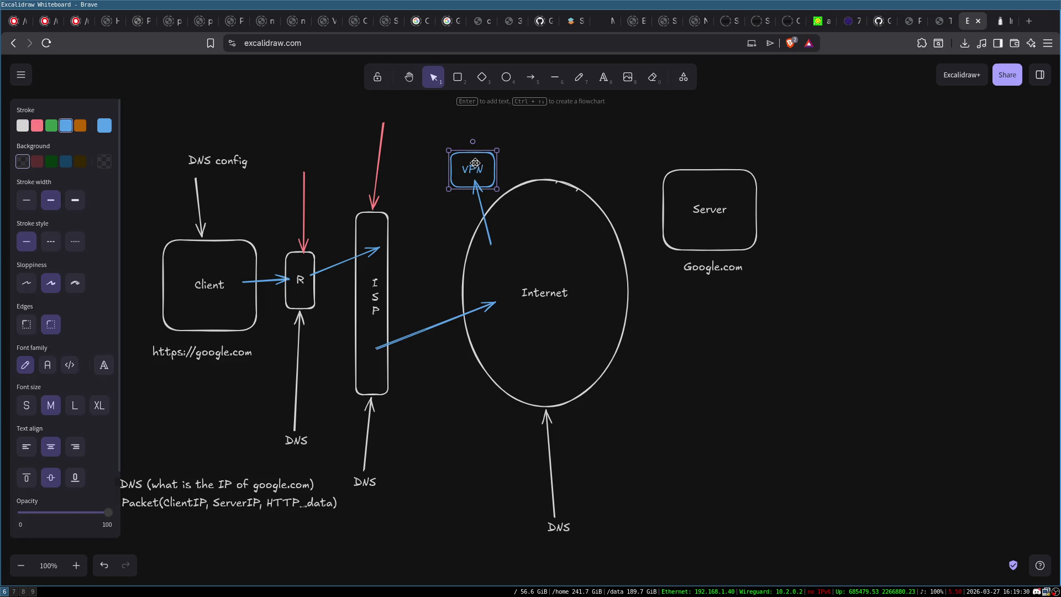
click(522, 162)
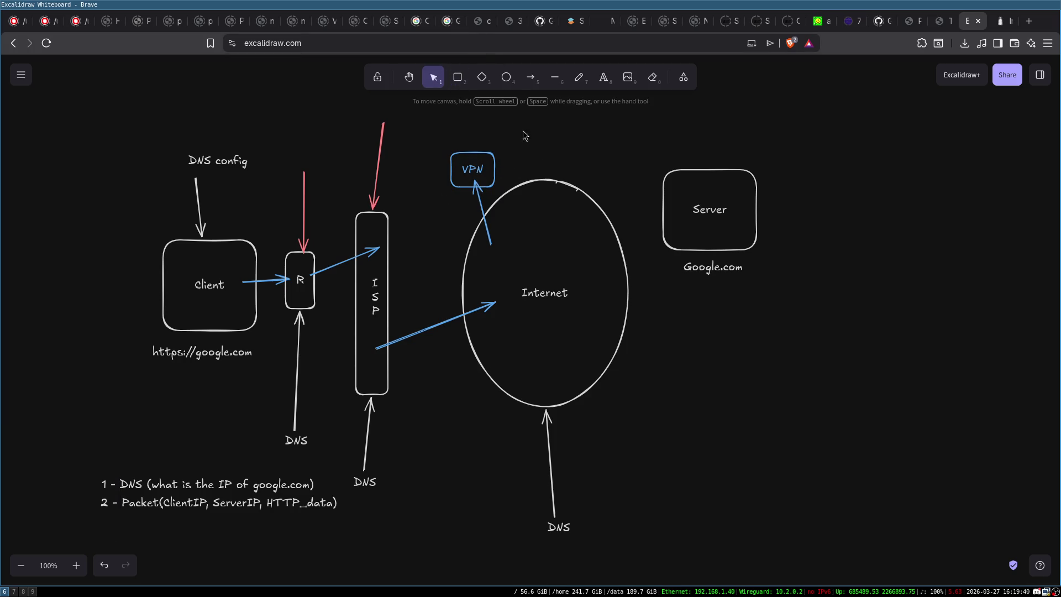
Draw blue arrows from VPN into the Internet ellipse and from Internet to Server.
click(531, 77)
drag(491, 177, 531, 216)
key(a)
drag(613, 255, 684, 240)
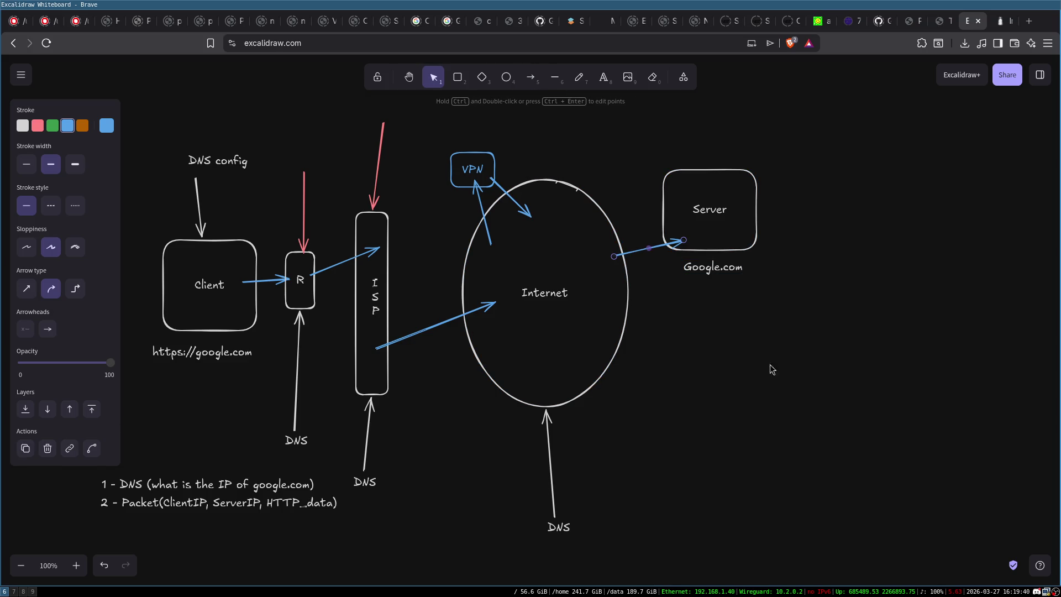
click(451, 161)
click(523, 150)
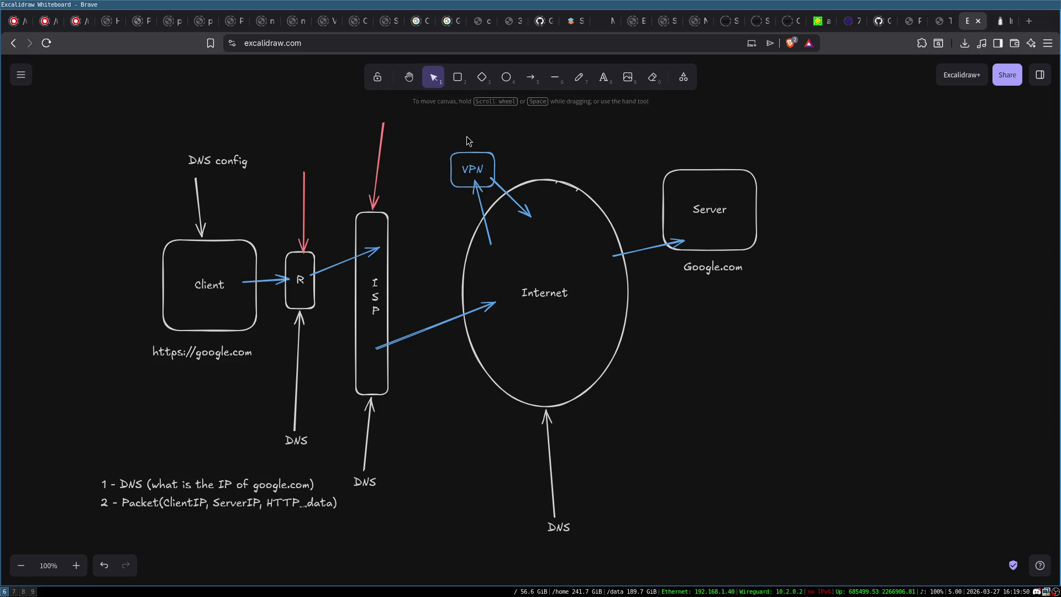
Add a PUBLIC_IPx text label above the VPN box, nudged slightly left.
double_click(468, 137)
text(PUBLICIP)
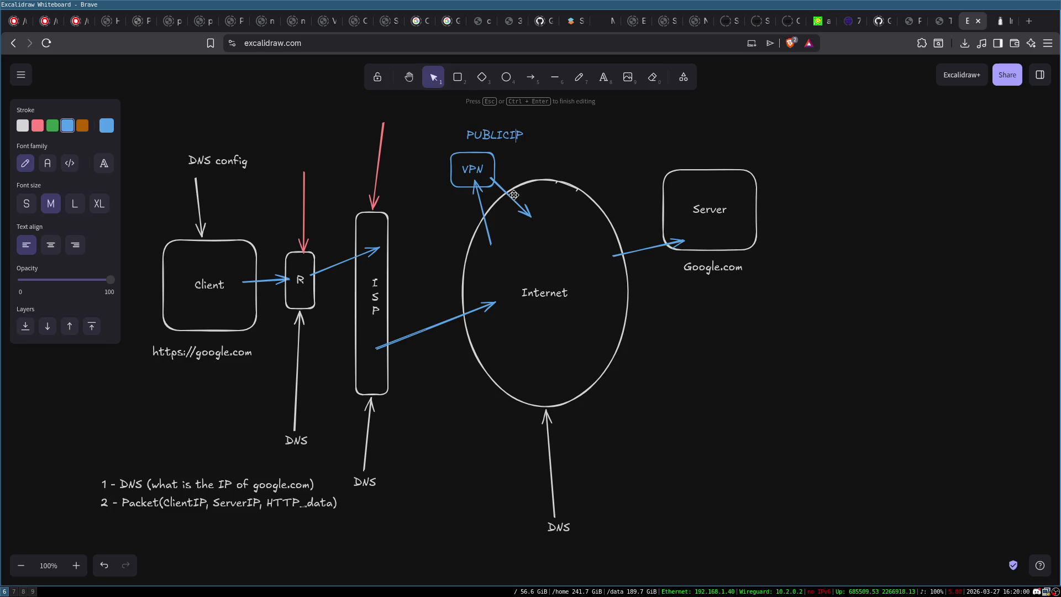
text(_)
click(611, 127)
drag(522, 136, 490, 138)
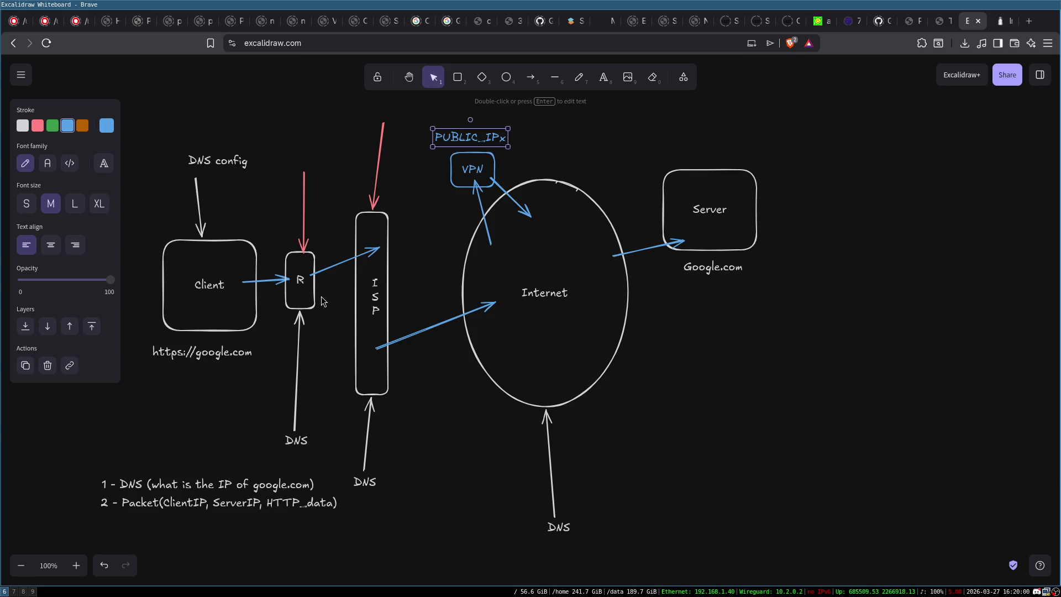
Add a PUBLIC_IPy text label beside the R box and move it below the URL text.
double_click(322, 298)
text(PUBLIC_IP_)
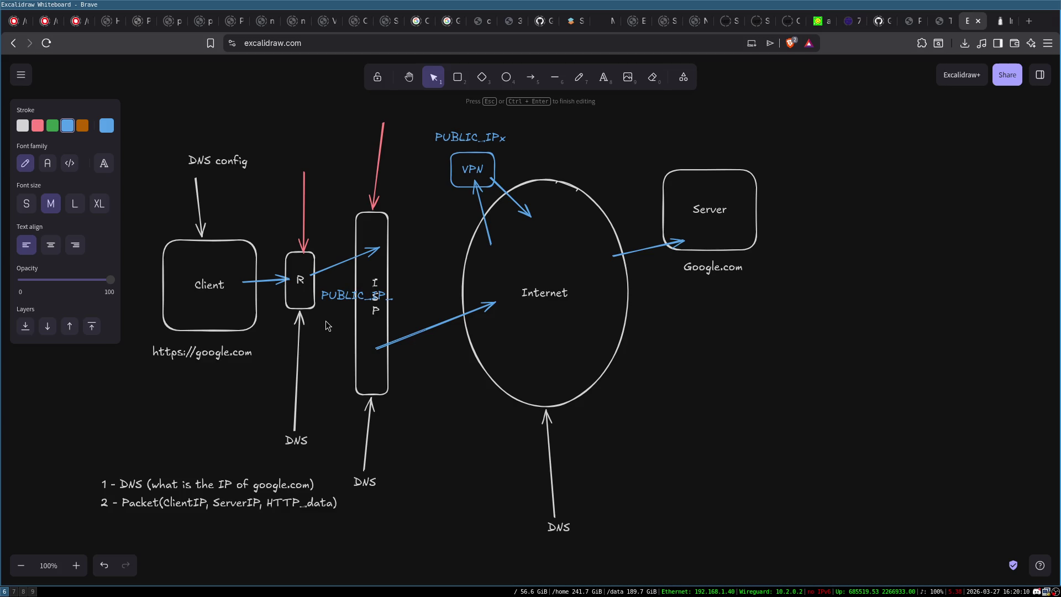
key(BackSpace)
text(y)
key(Escape)
mouse_move(335, 308)
mouse_down()
mouse_move(229, 428)
mouse_move(200, 399)
mouse_move(286, 278)
mouse_move(310, 331)
mouse_up()
Make PUBLIC_IPy white, shift the Client and R group left, and place PUBLIC_IPy beside the router.
click(22, 126)
mouse_move(365, 293)
mouse_down()
mouse_move(323, 368)
mouse_move(253, 385)
mouse_move(411, 505)
mouse_move(425, 535)
mouse_up()
mouse_move(87, 77)
mouse_down()
mouse_move(168, 166)
mouse_move(339, 479)
mouse_up()
drag(180, 279, 117, 268)
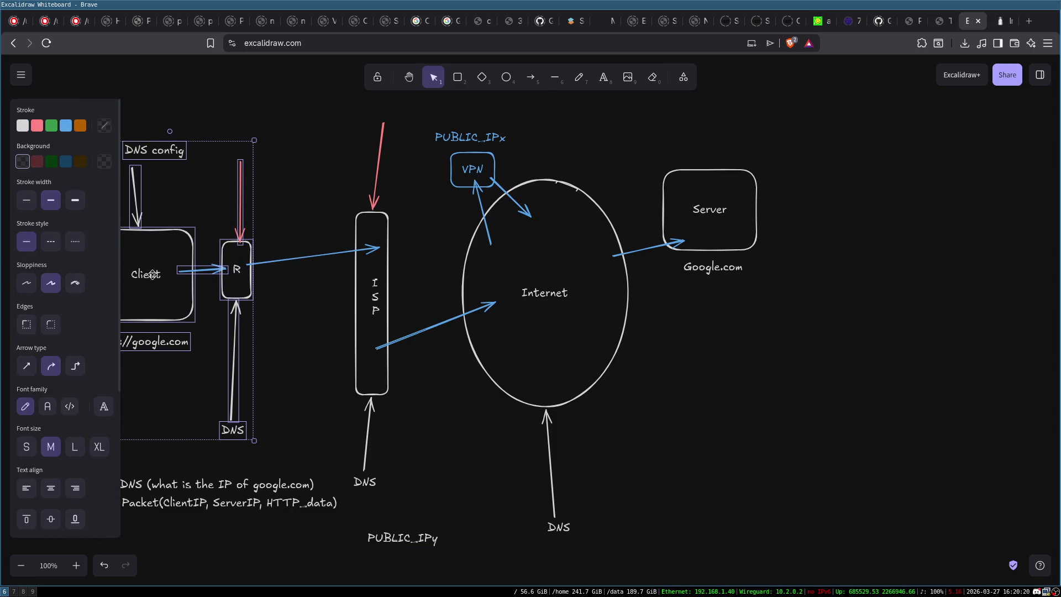
drag(406, 543, 291, 315)
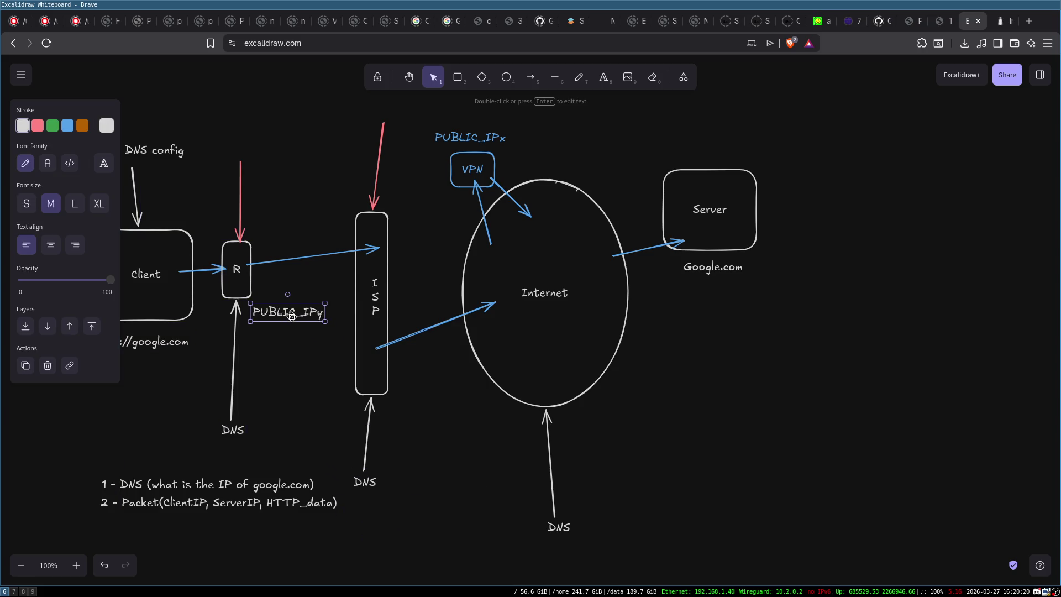
click(403, 369)
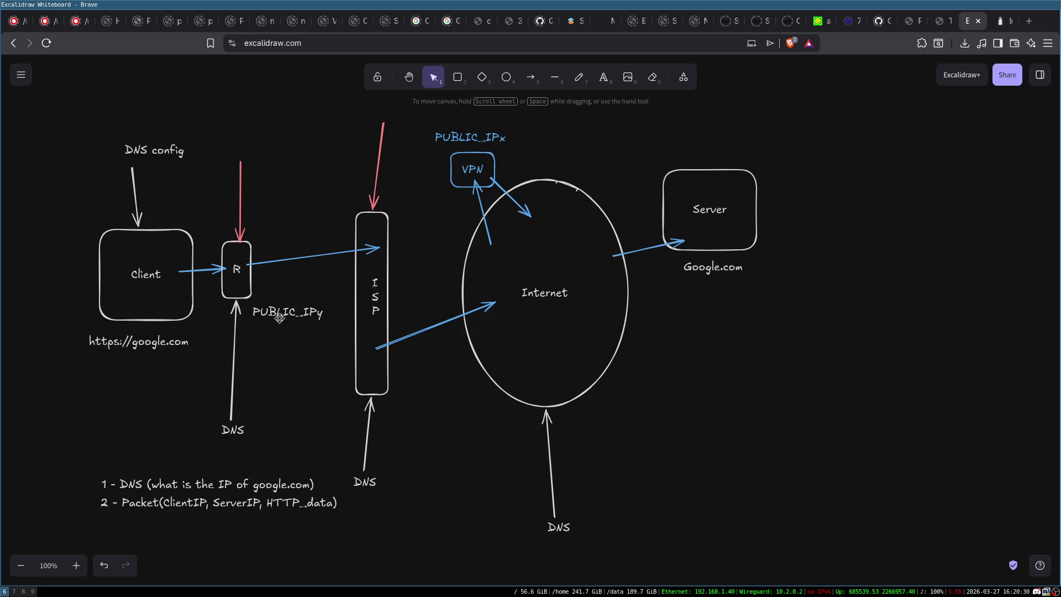
click(485, 153)
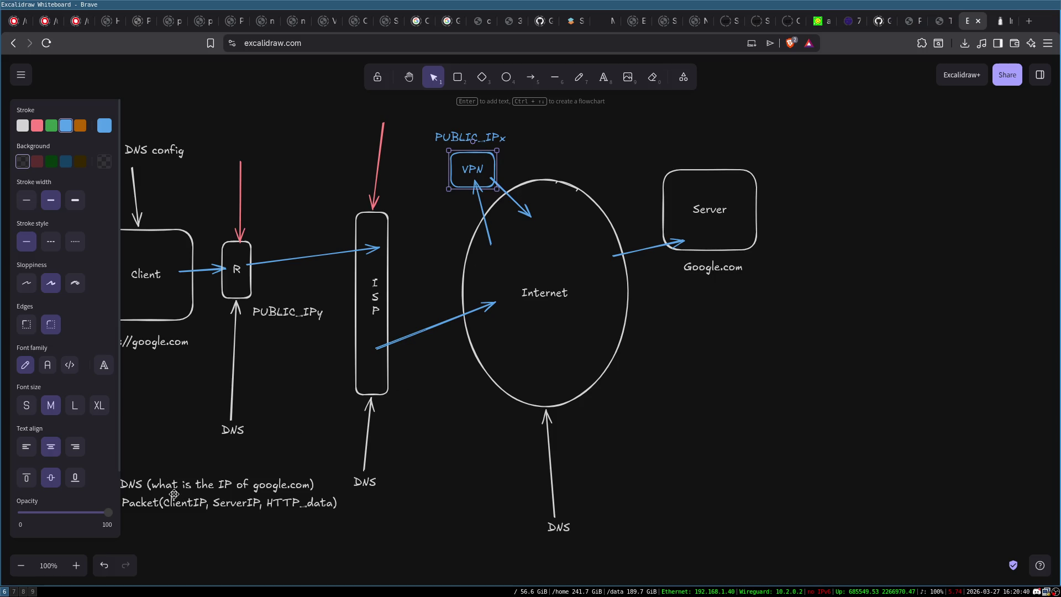
click(139, 504)
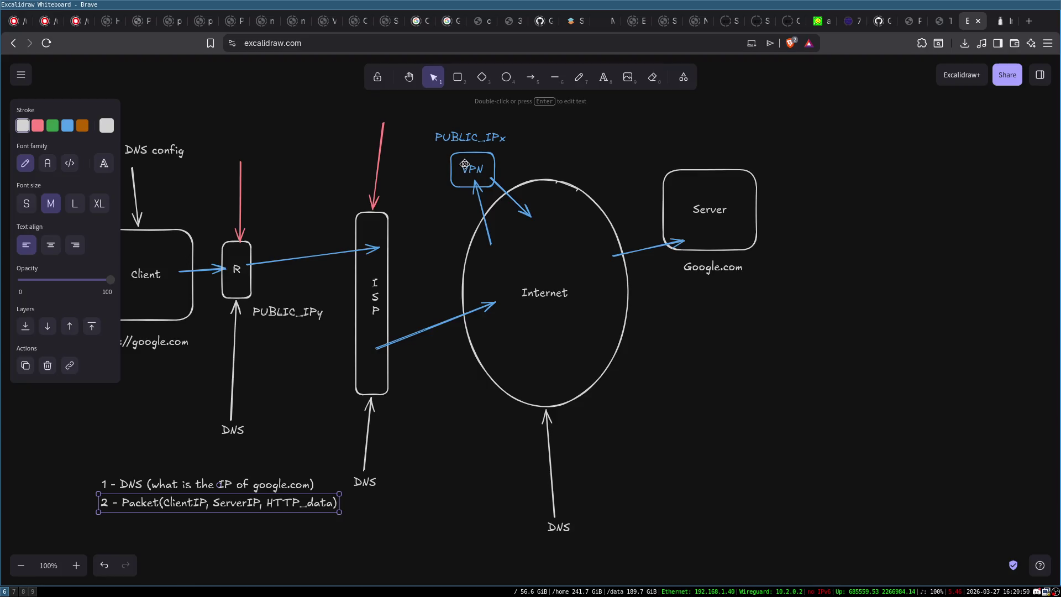
click(190, 253)
drag(423, 117, 508, 192)
click(488, 150)
drag(416, 126, 535, 196)
click(576, 167)
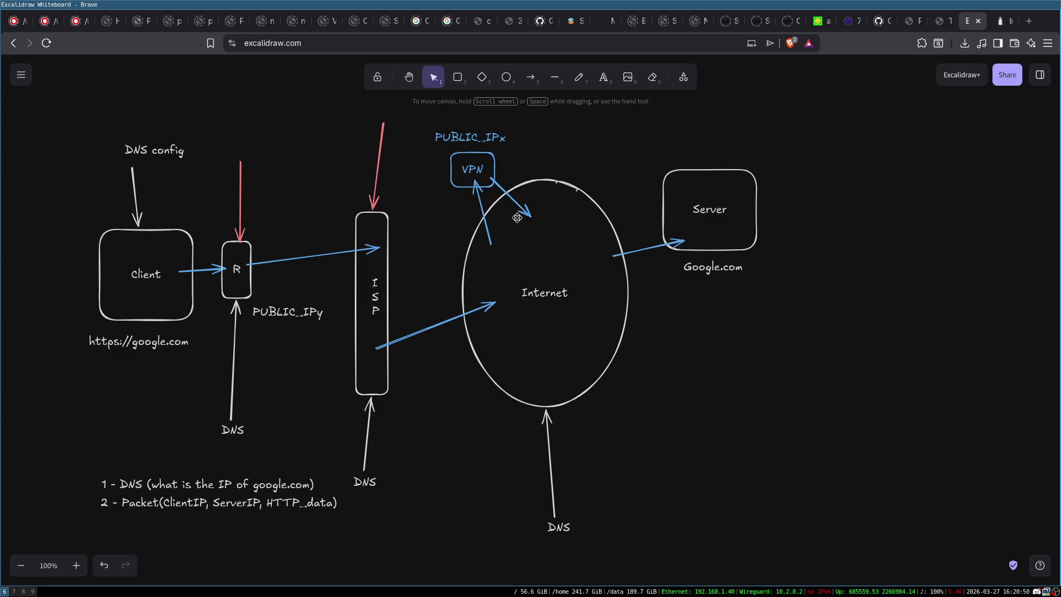
click(379, 280)
click(418, 271)
mouse_move(190, 403)
mouse_down()
mouse_move(393, 497)
mouse_move(407, 483)
mouse_move(217, 424)
mouse_up()
Raise the ISP's DNS label, shorten the arrow below ISP, and set the label just under it.
click(375, 283)
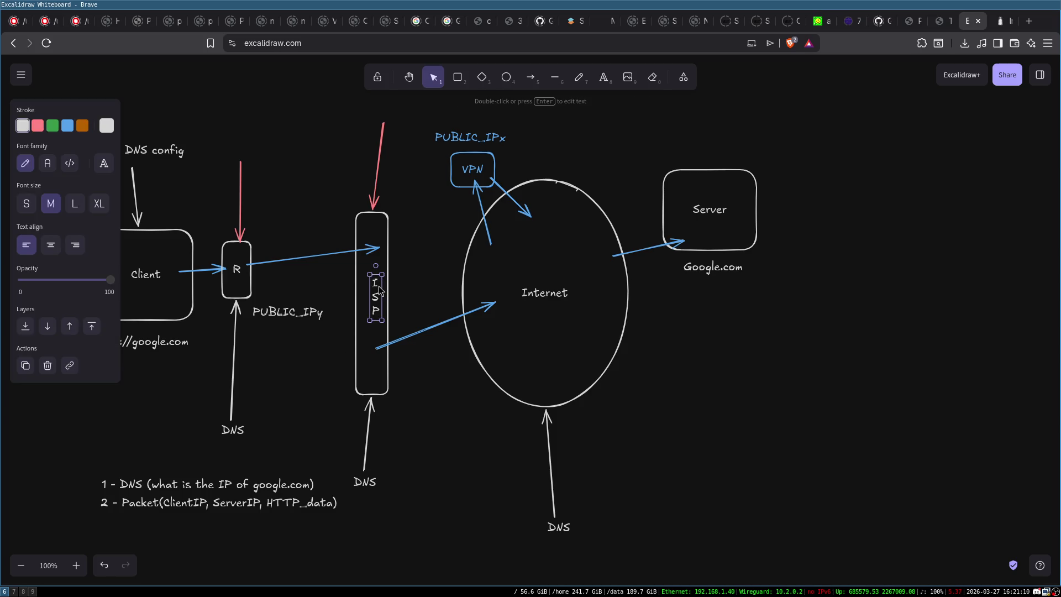
click(364, 480)
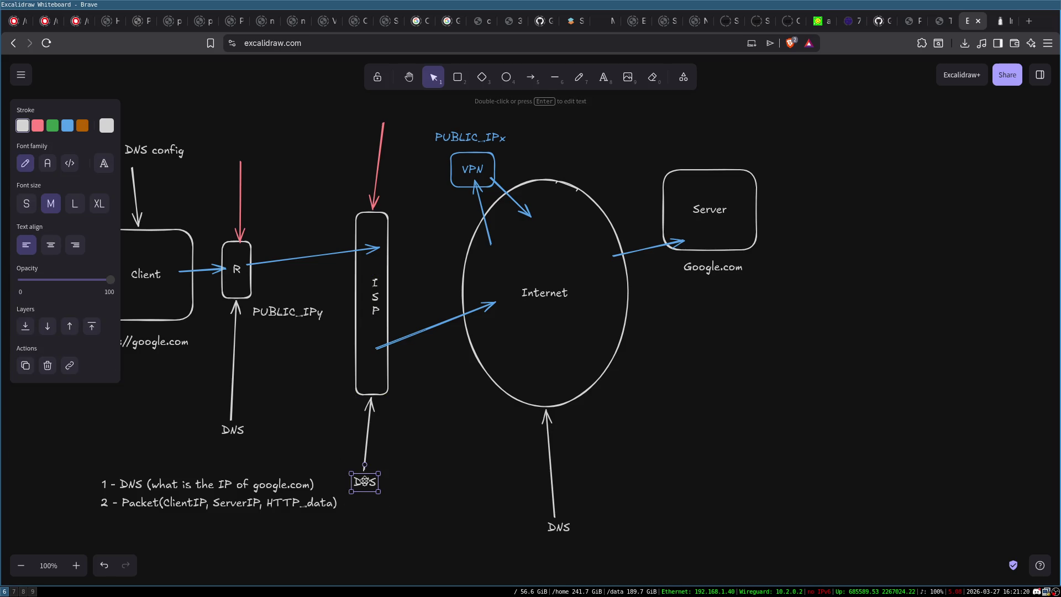
mouse_move(364, 484)
mouse_down()
mouse_move(365, 448)
mouse_move(334, 444)
mouse_move(366, 442)
mouse_move(370, 427)
mouse_move(378, 436)
mouse_up()
click(363, 467)
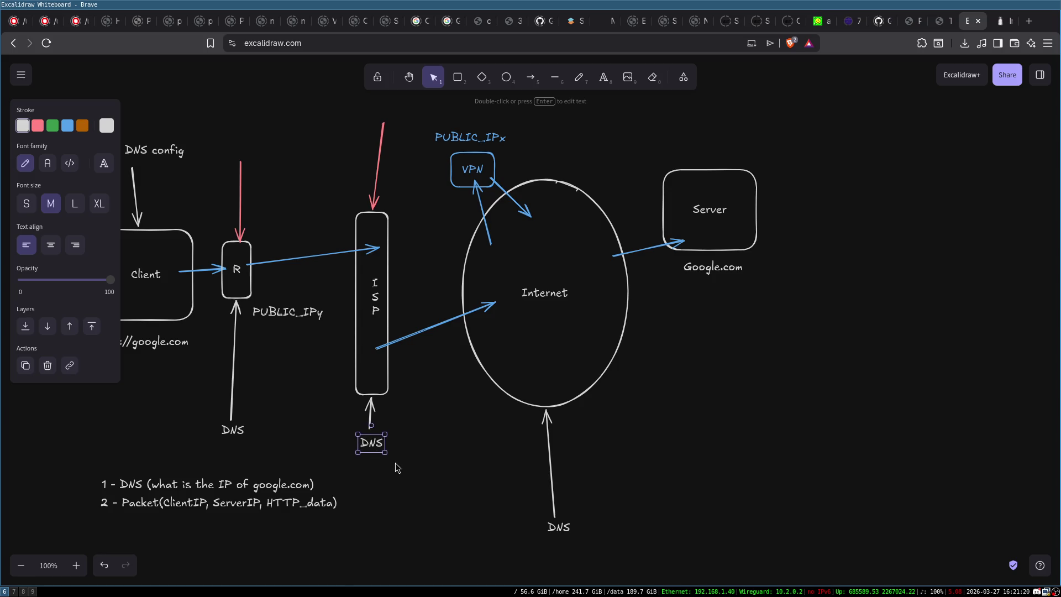
click(396, 463)
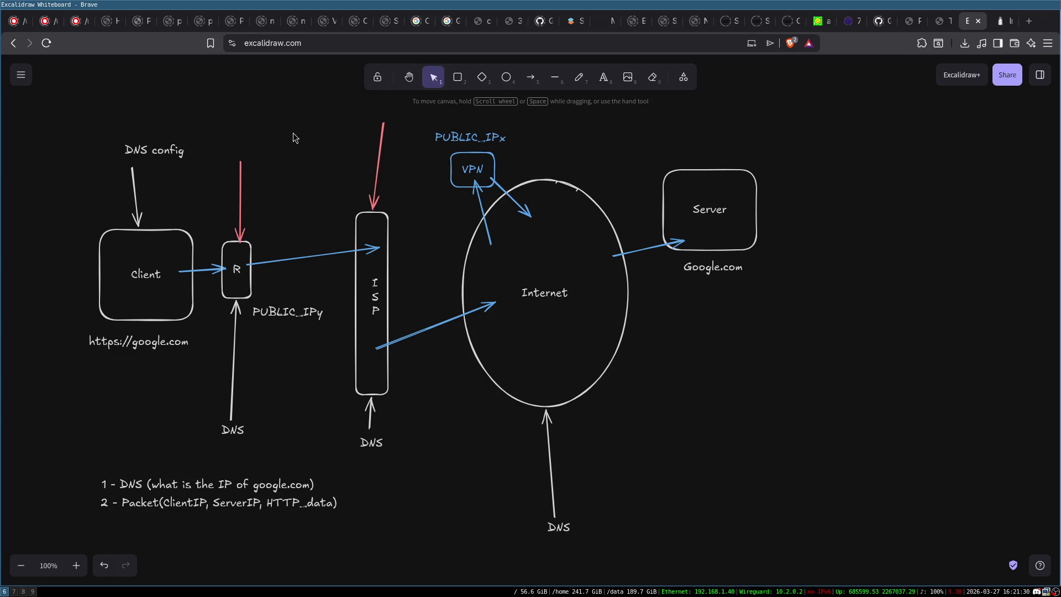
click(437, 131)
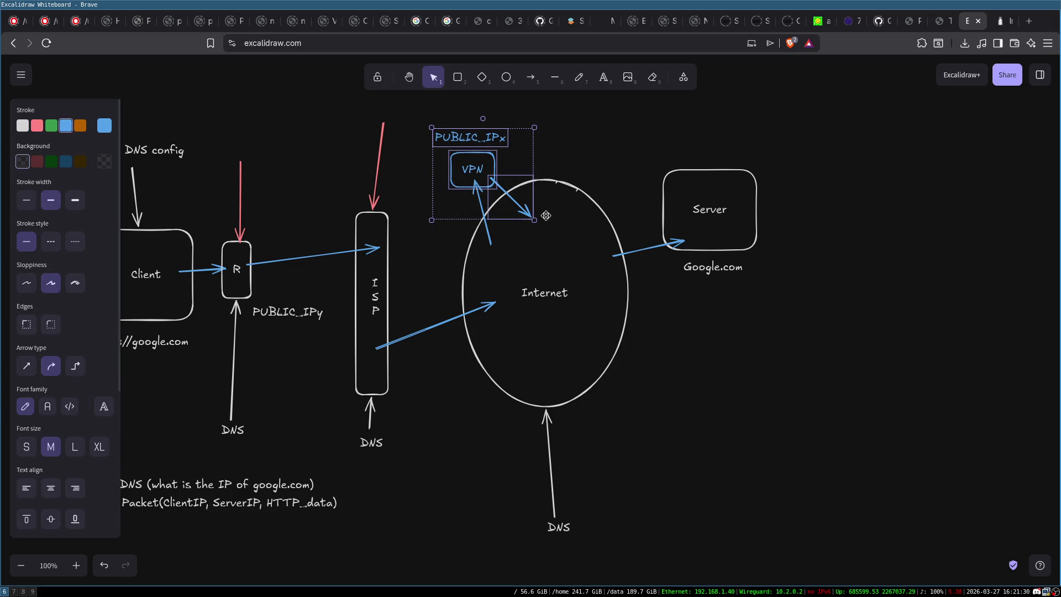
Select the numbered note lines at the bottom and shift them right and down.
click(525, 130)
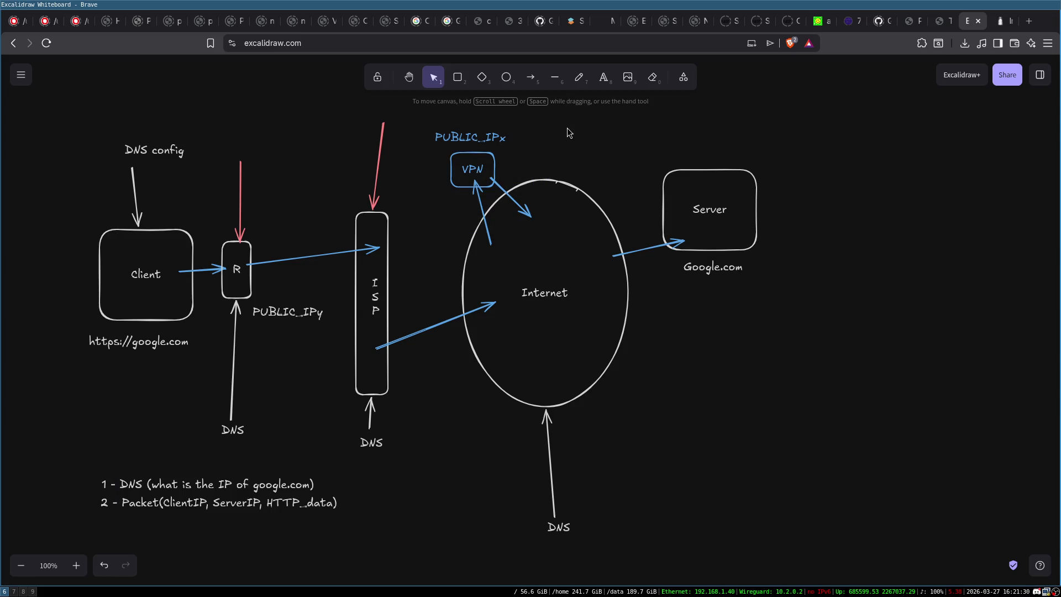
drag(75, 458, 411, 551)
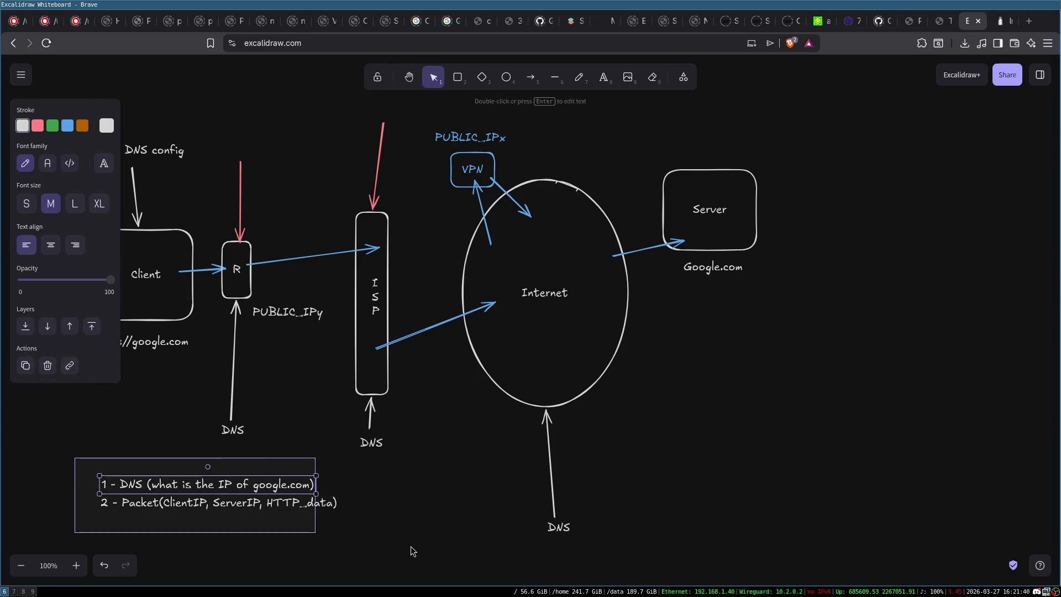
mouse_move(269, 502)
mouse_down()
mouse_move(312, 525)
mouse_move(382, 527)
mouse_up()
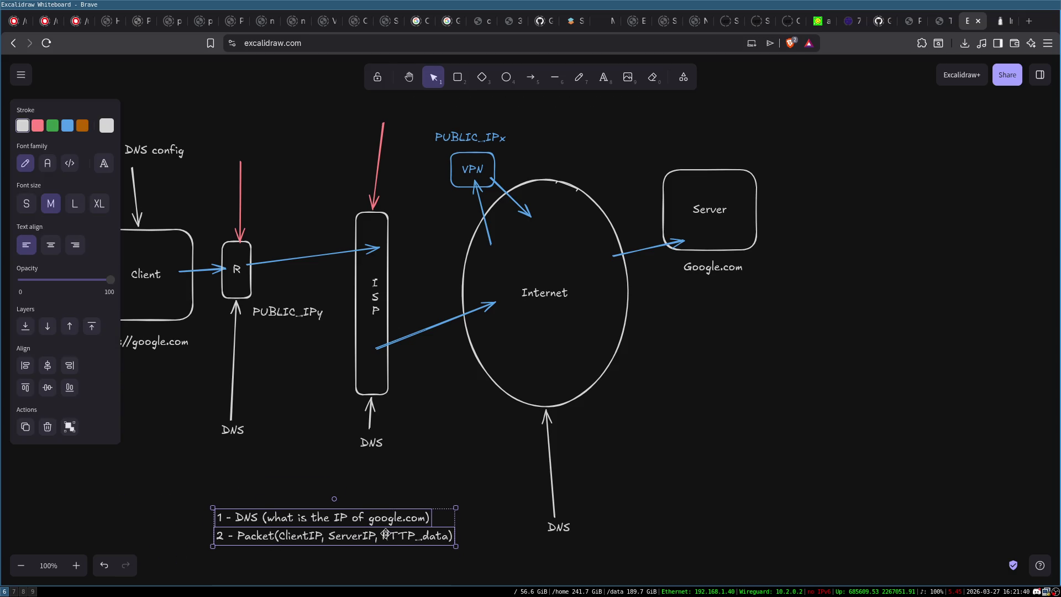
click(745, 488)
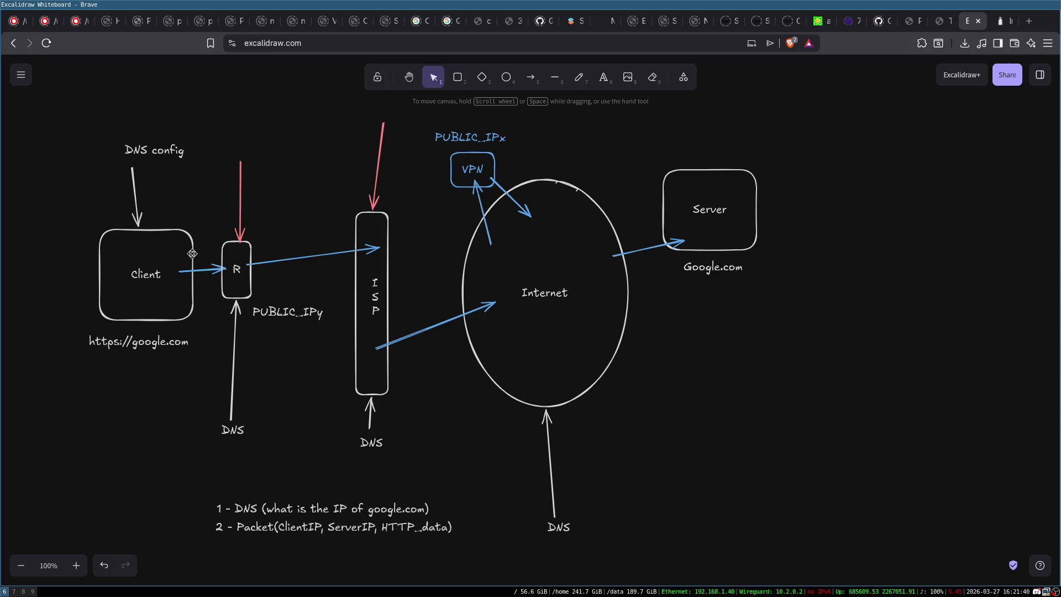
Start rewriting note 2 by inserting Encrypt(..., key) and the PUBLIC_IPx address.
click(258, 533)
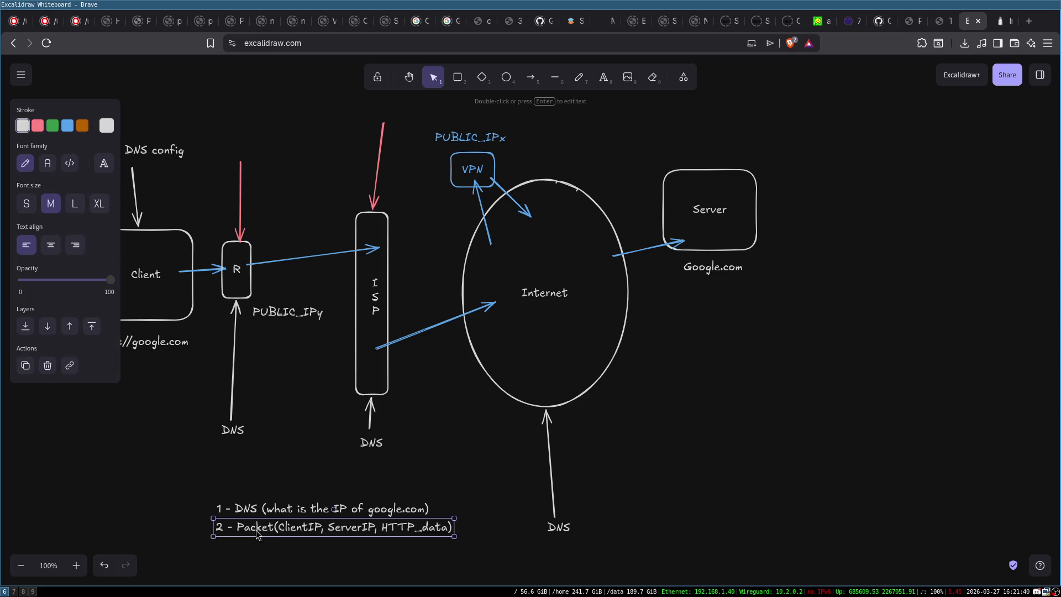
key(Return)
key(Left)
key(Right)
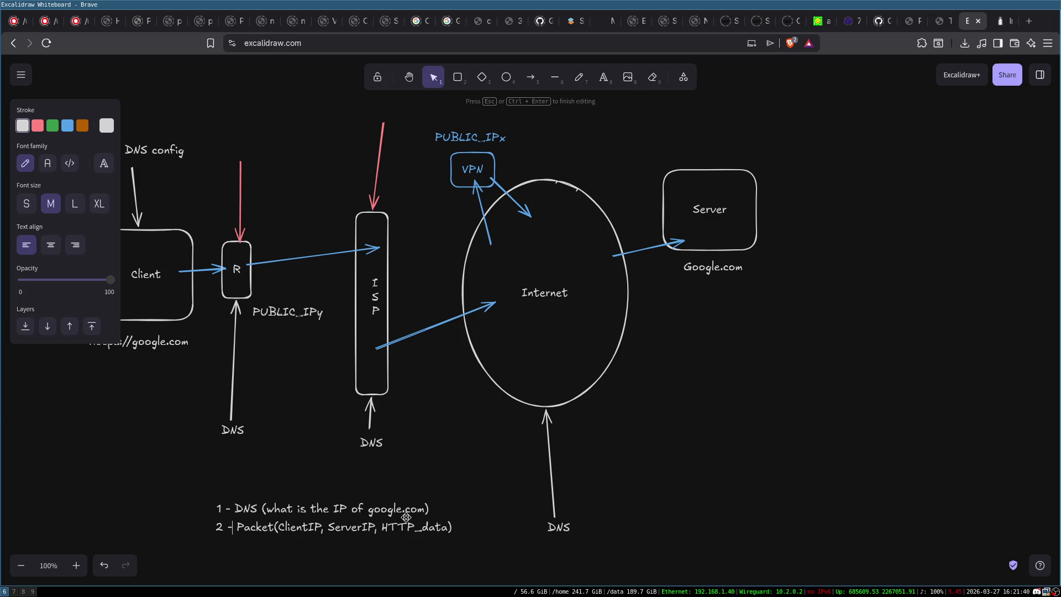
text(E)
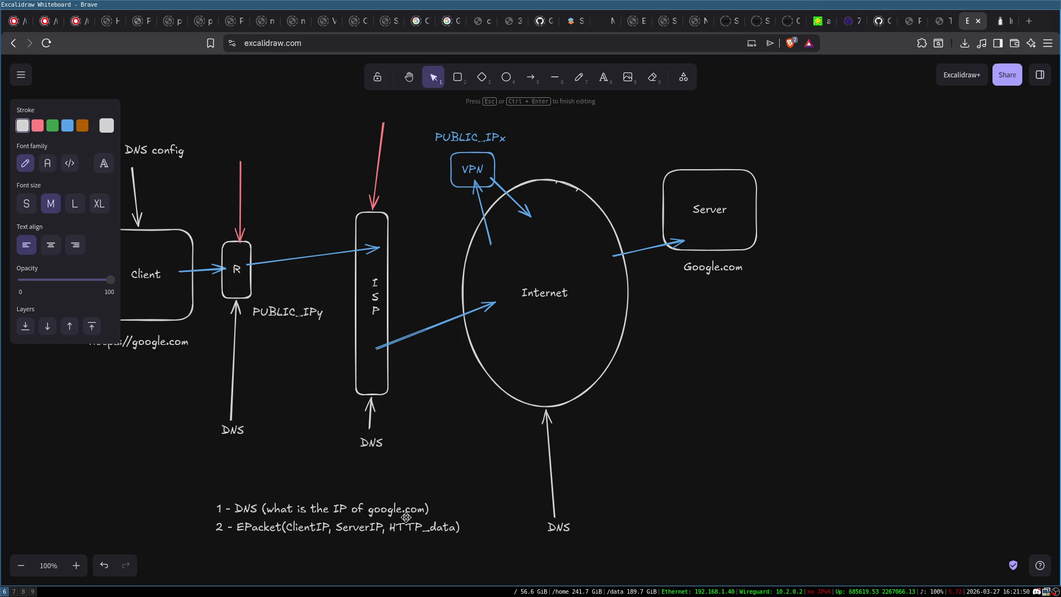
text(ncrypt()
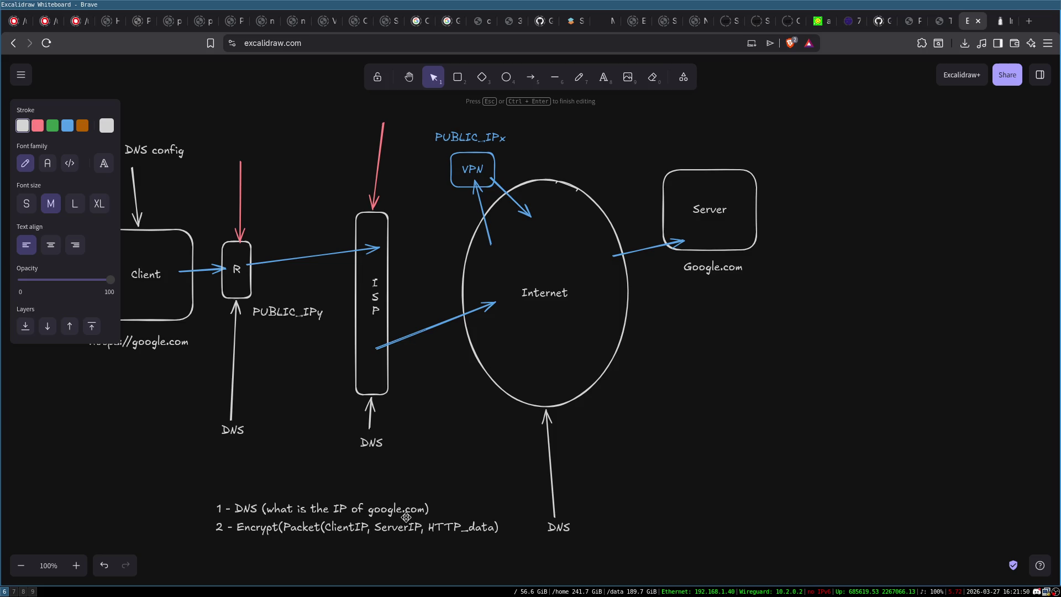
text(, key)
text(Packet)
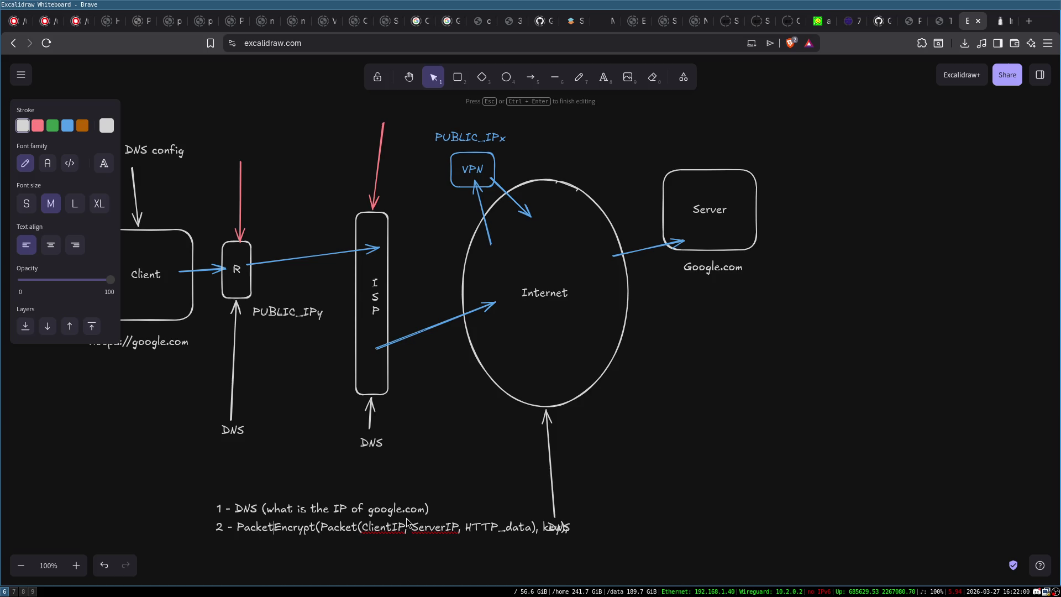
text(()
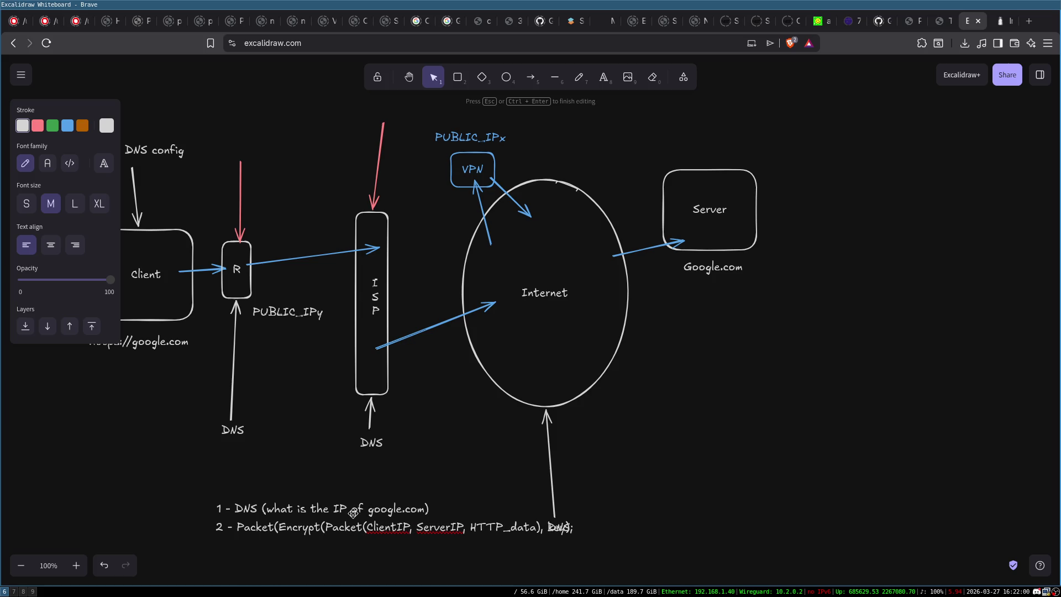
text(VPN_IP)
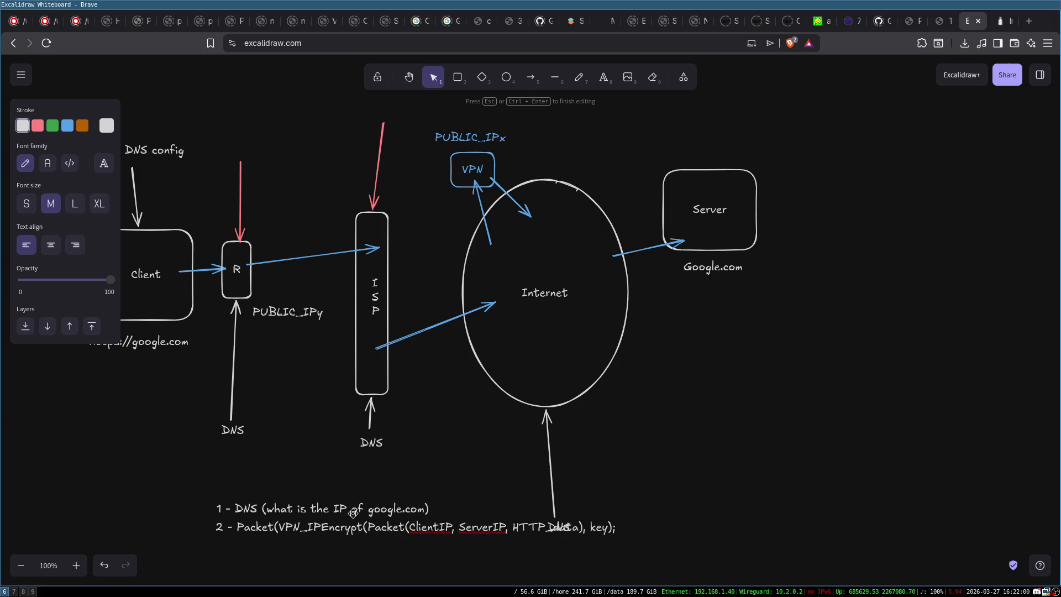
key(BackSpace)
key(BackSpace)
key(BackSpace)
text(PUBLIC)IP)
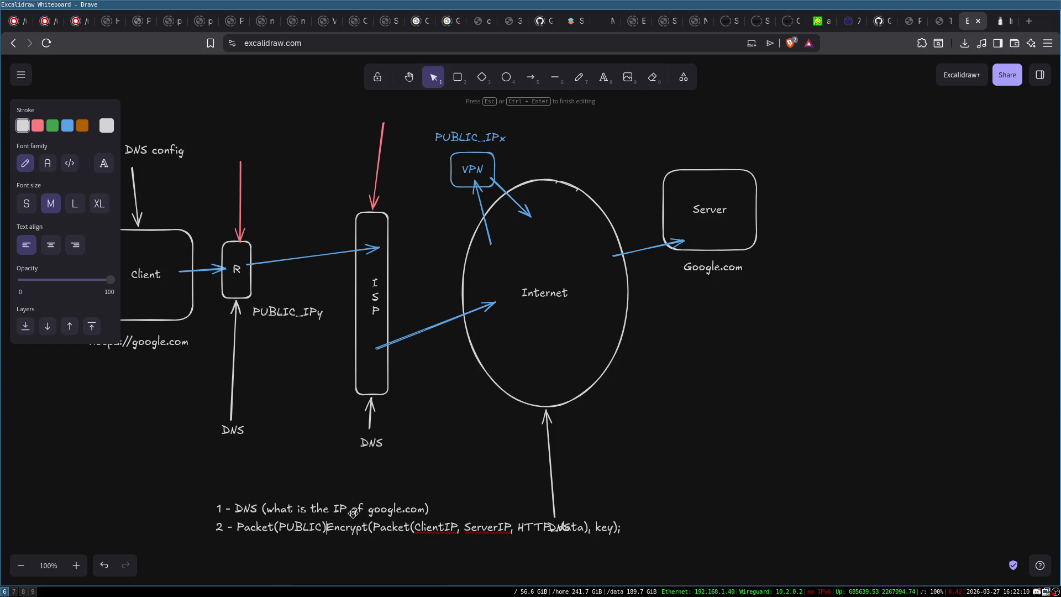
text(x)
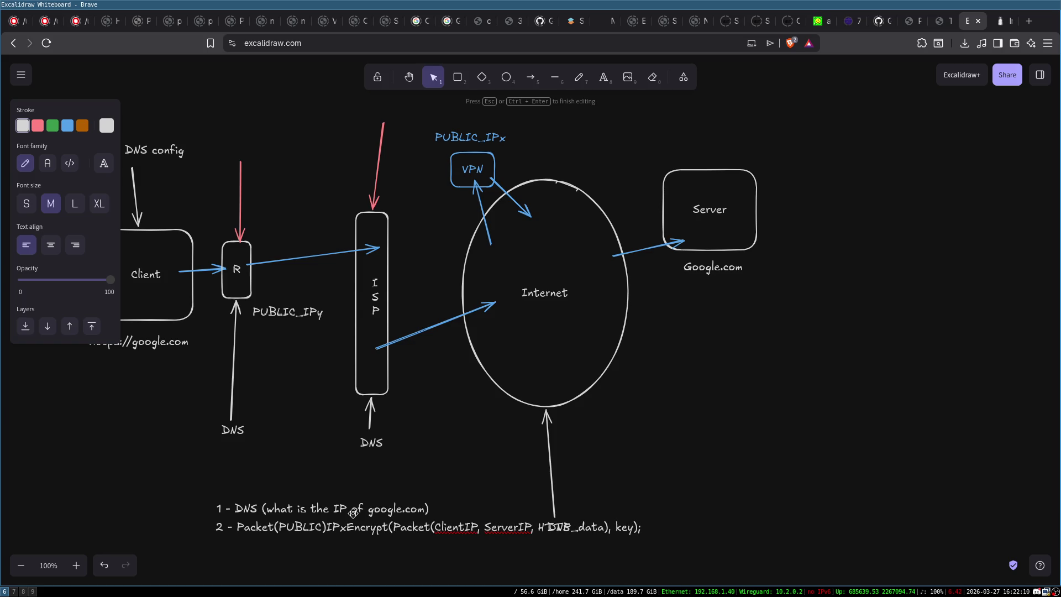
text(,)
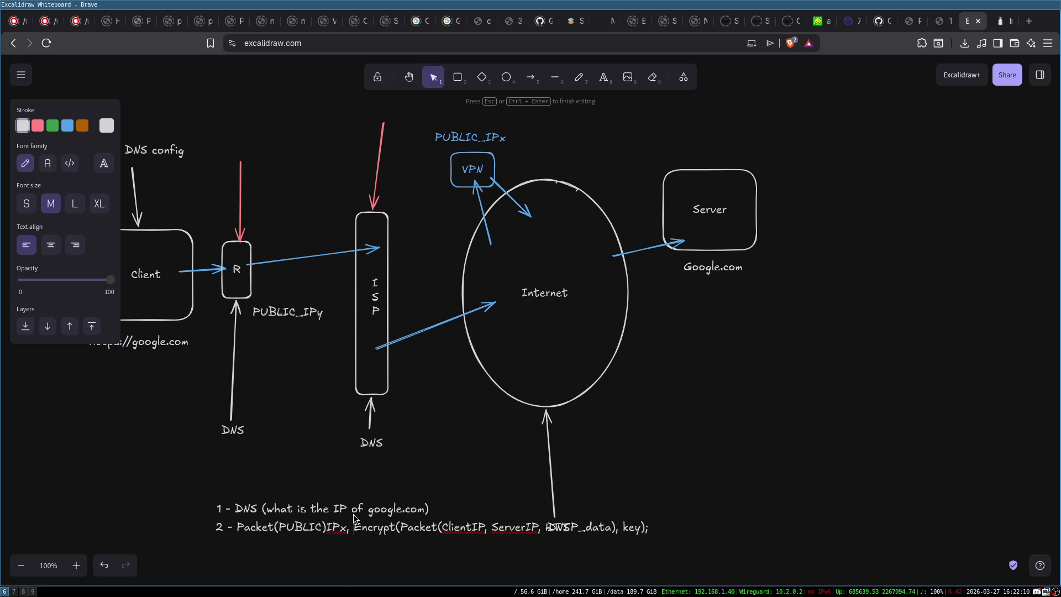
Fix the typos so note 2 begins Packet(ClientIP, PUBLIC_IPx, then move the line left.
key(BackSpace)
text(_)
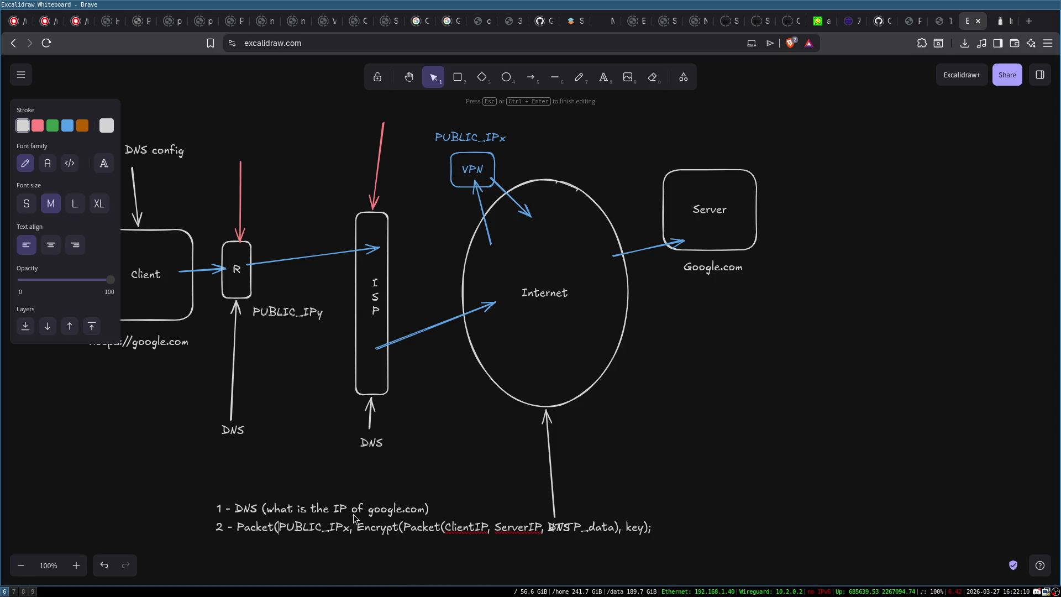
text(Client_IP)
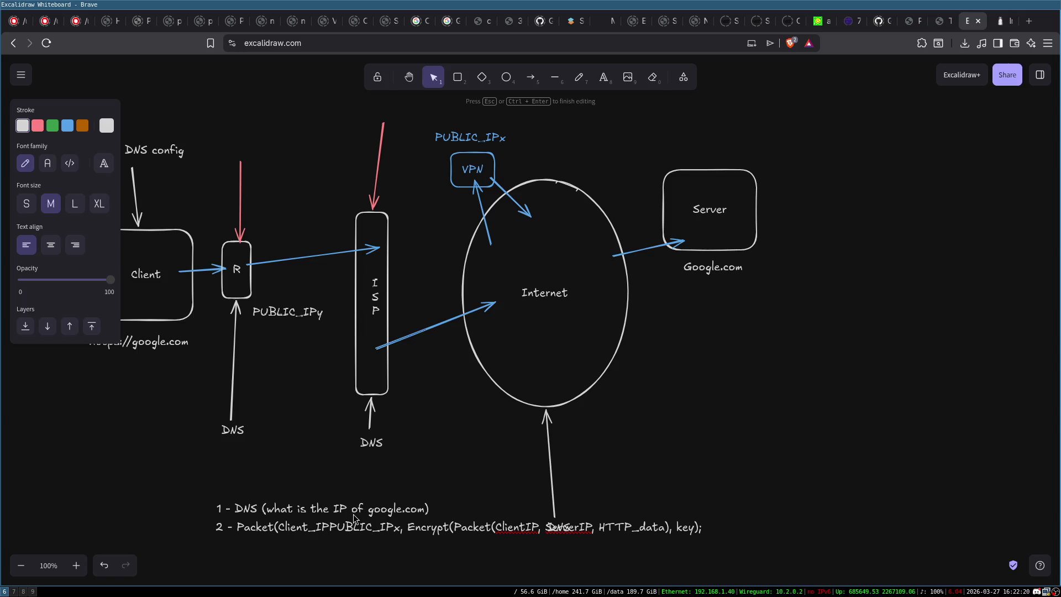
key(BackSpace)
key(Right)
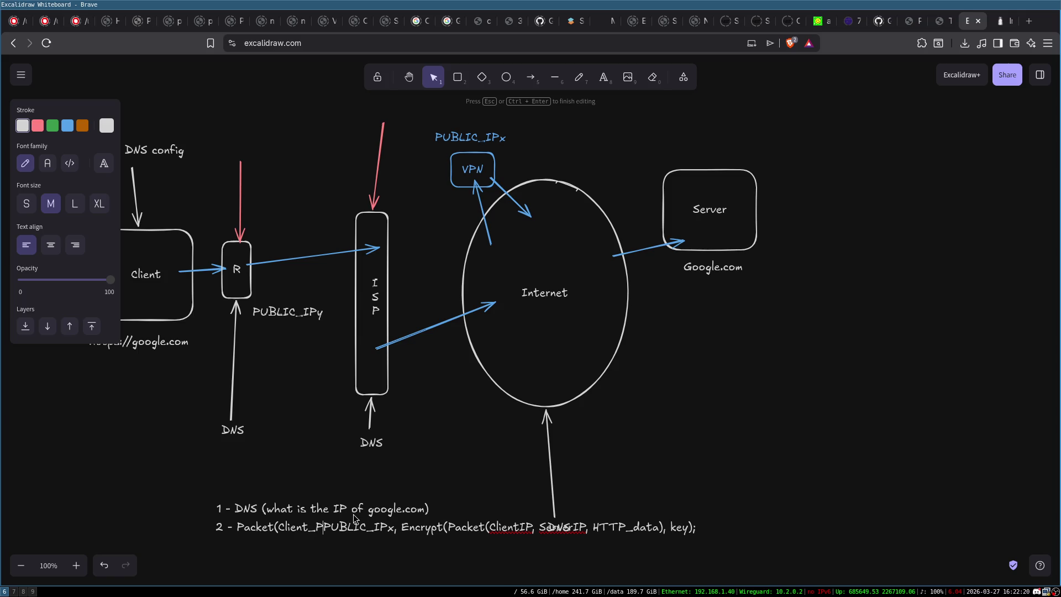
key(Left)
key(BackSpace)
text(I)
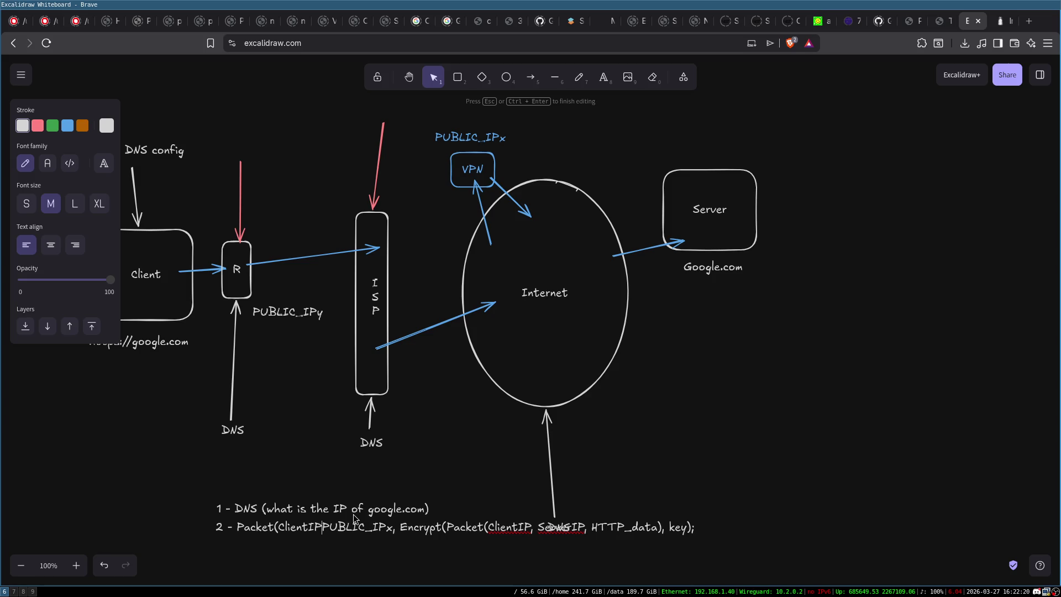
key(Right)
text(,)
click(539, 569)
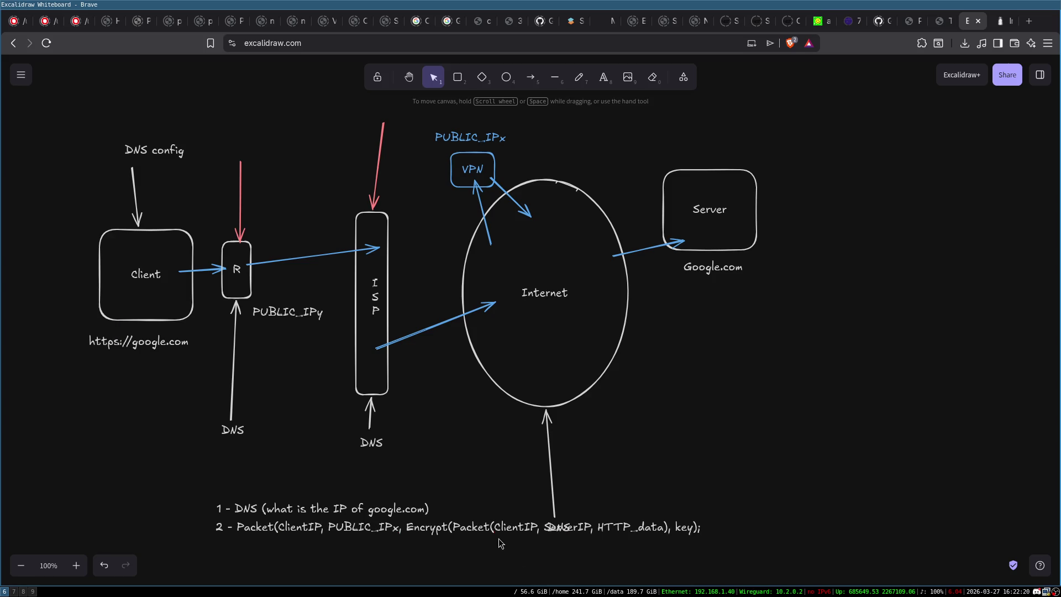
mouse_move(479, 526)
mouse_down()
mouse_move(310, 536)
mouse_move(229, 501)
mouse_move(126, 505)
mouse_move(137, 509)
mouse_up()
Shift the '1 - DNS' note line to the bottom-left, then select the '2 - Packet' line.
click(374, 322)
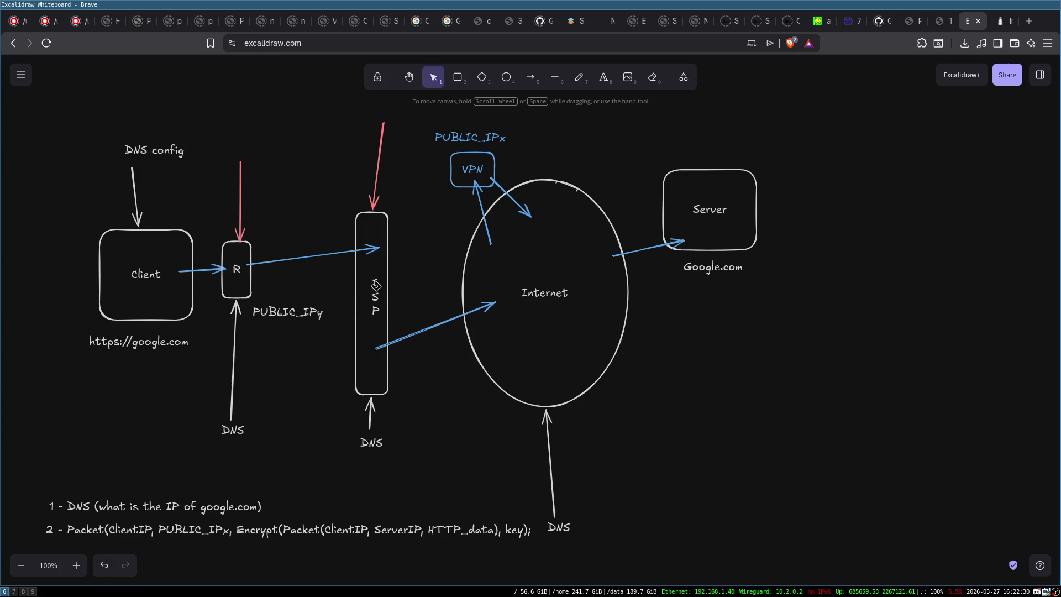
click(376, 283)
click(430, 118)
drag(431, 119, 556, 225)
click(389, 293)
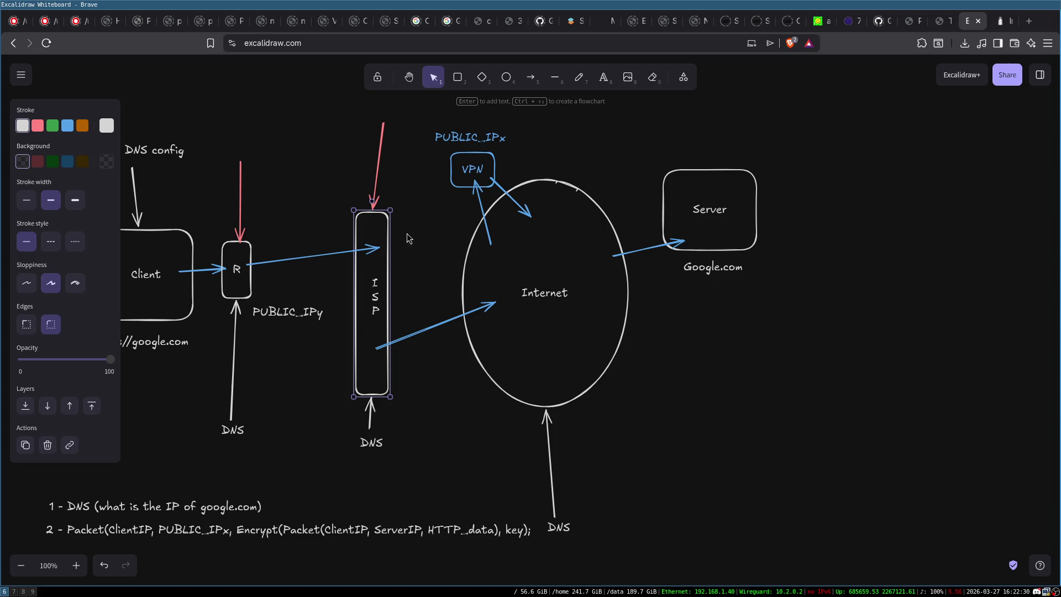
click(428, 225)
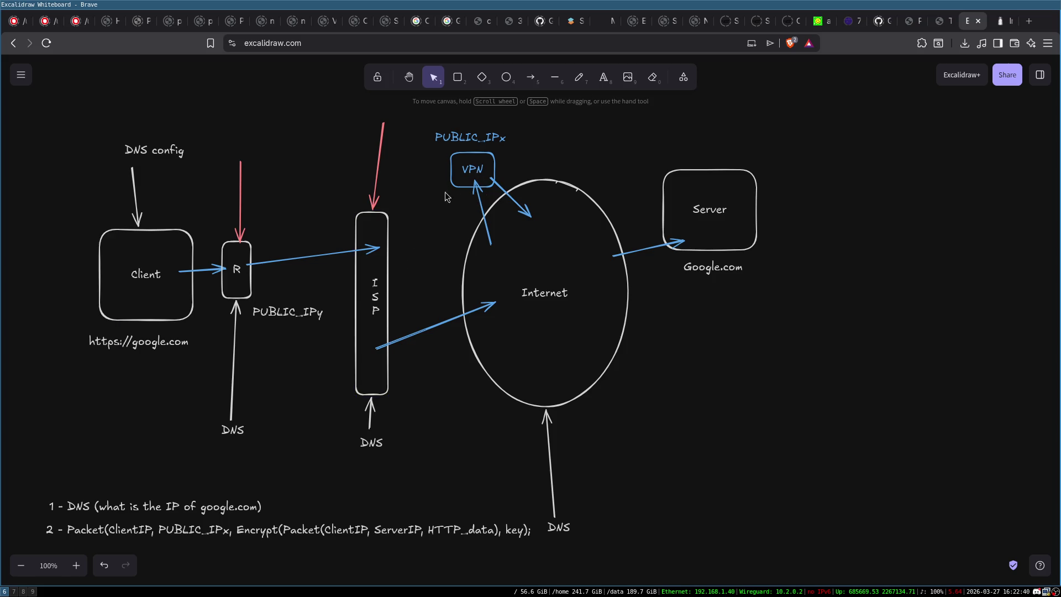
click(475, 170)
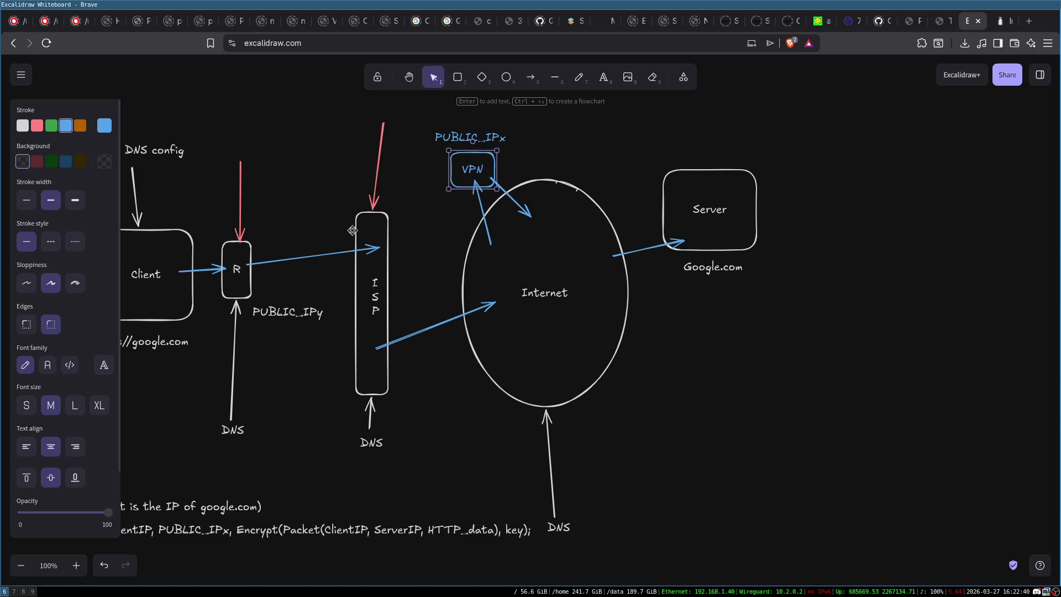
click(262, 469)
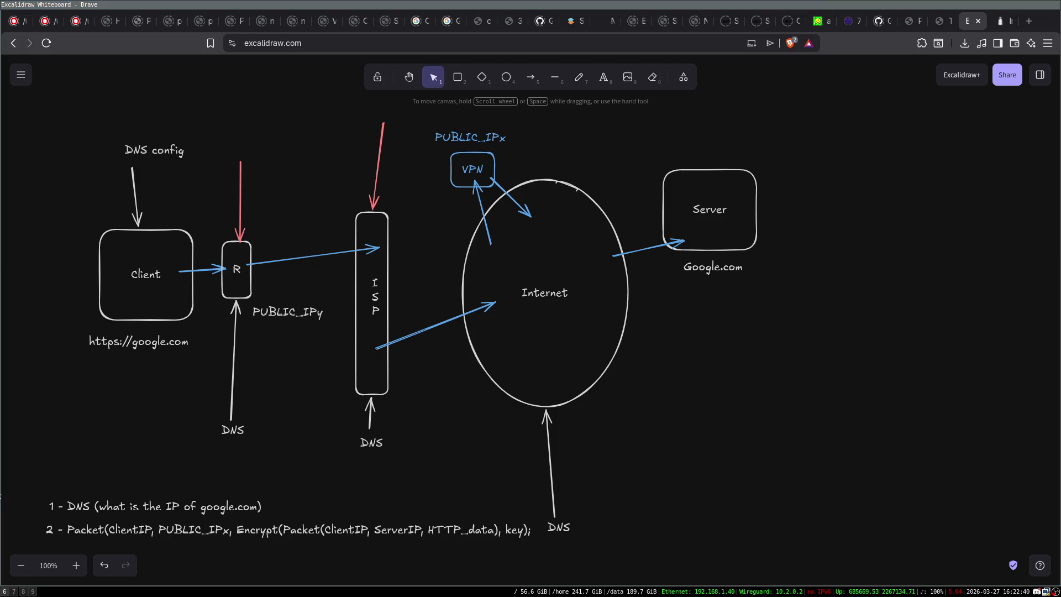
click(81, 532)
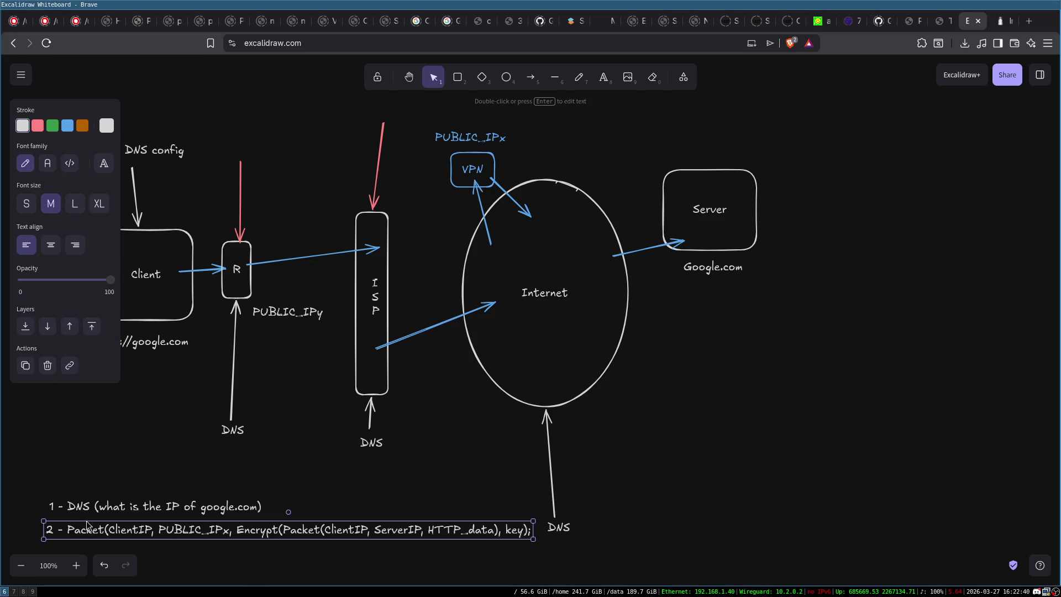
double_click(134, 531)
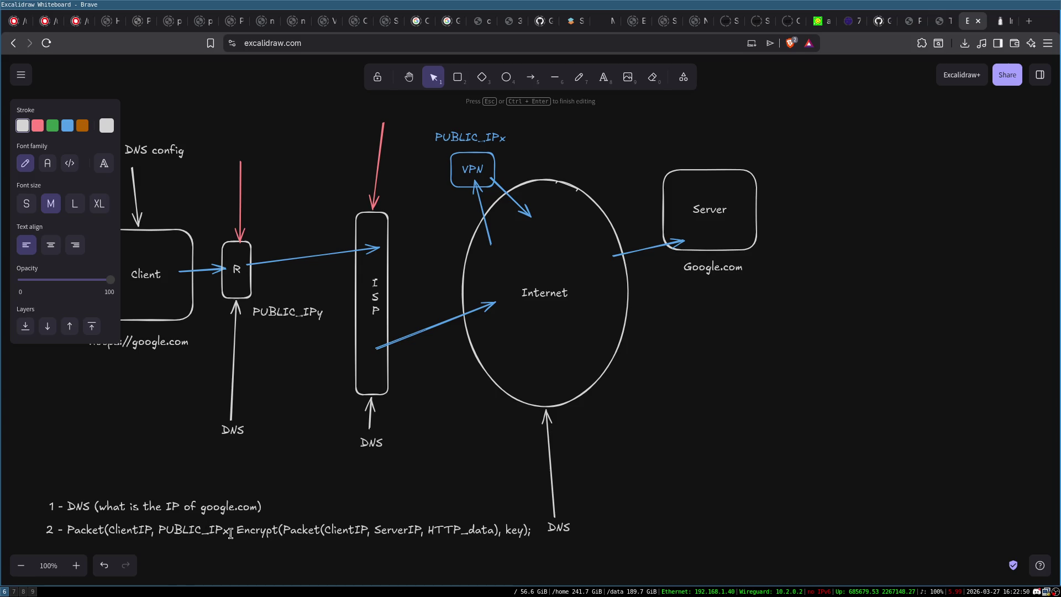
text(,)
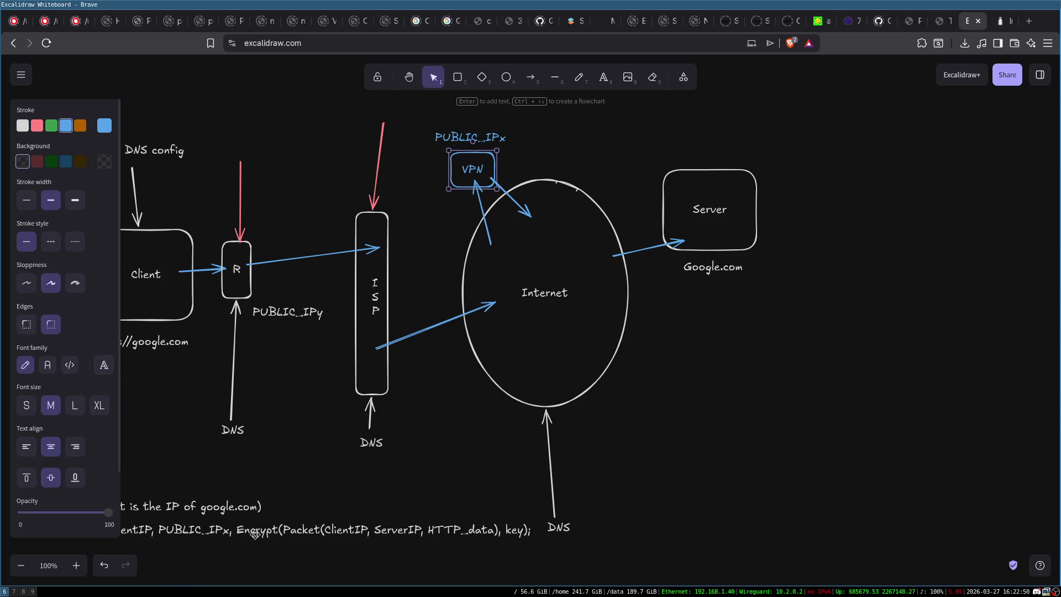
key(Escape)
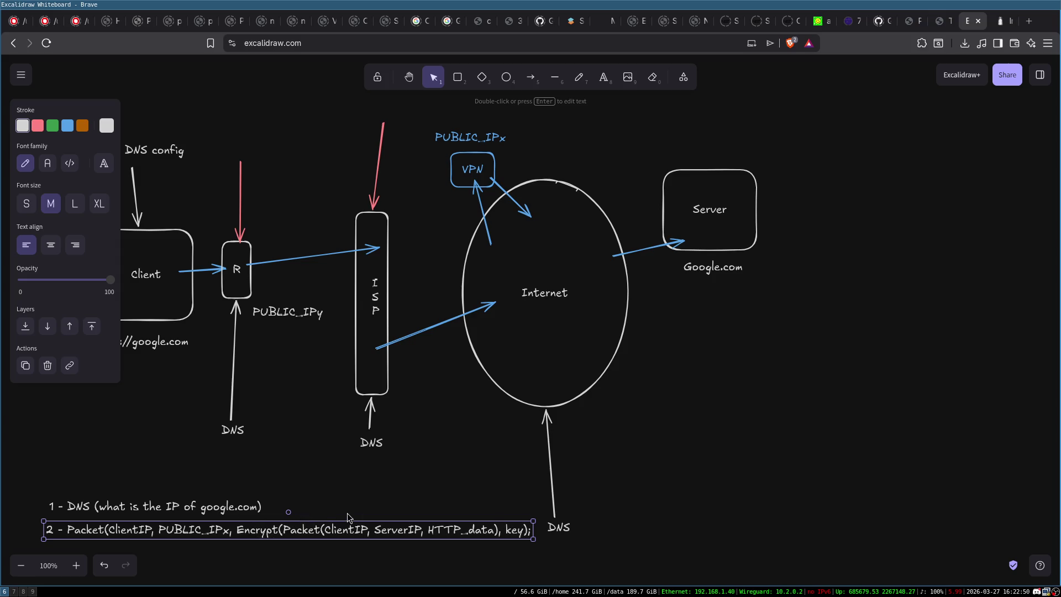
click(701, 232)
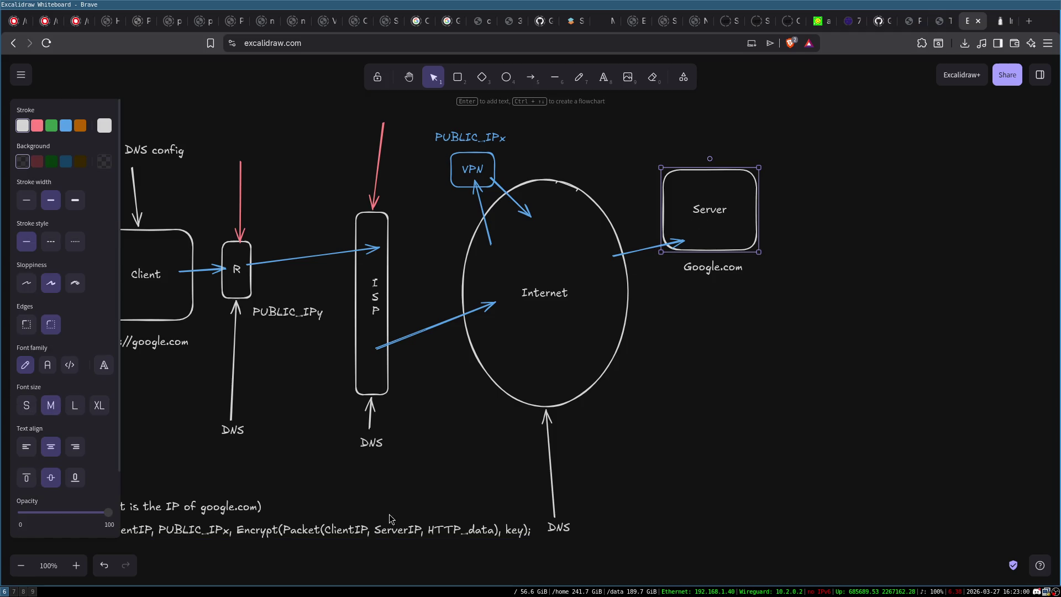
click(215, 528)
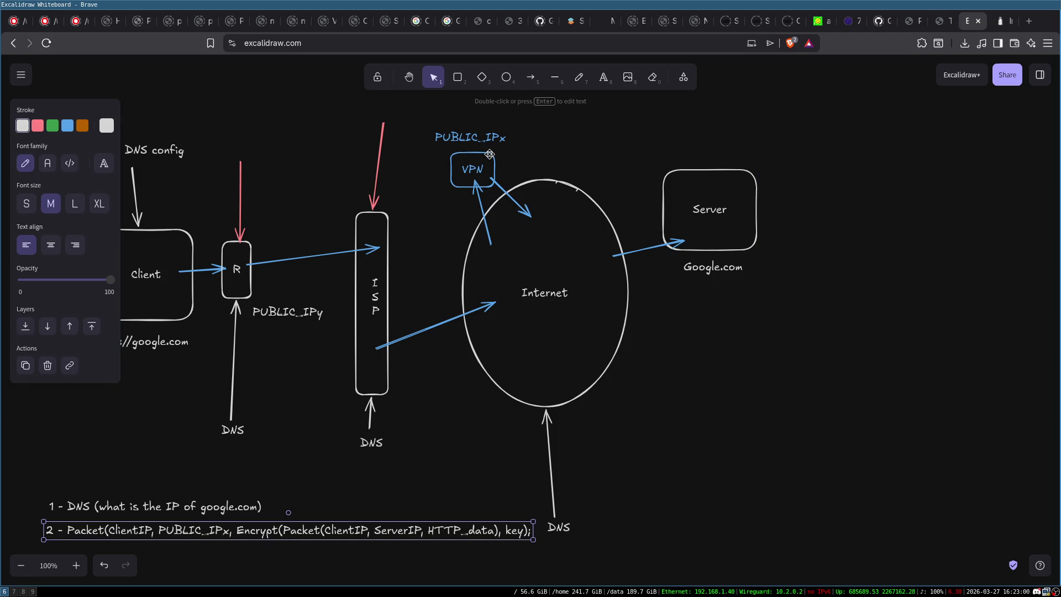
click(470, 170)
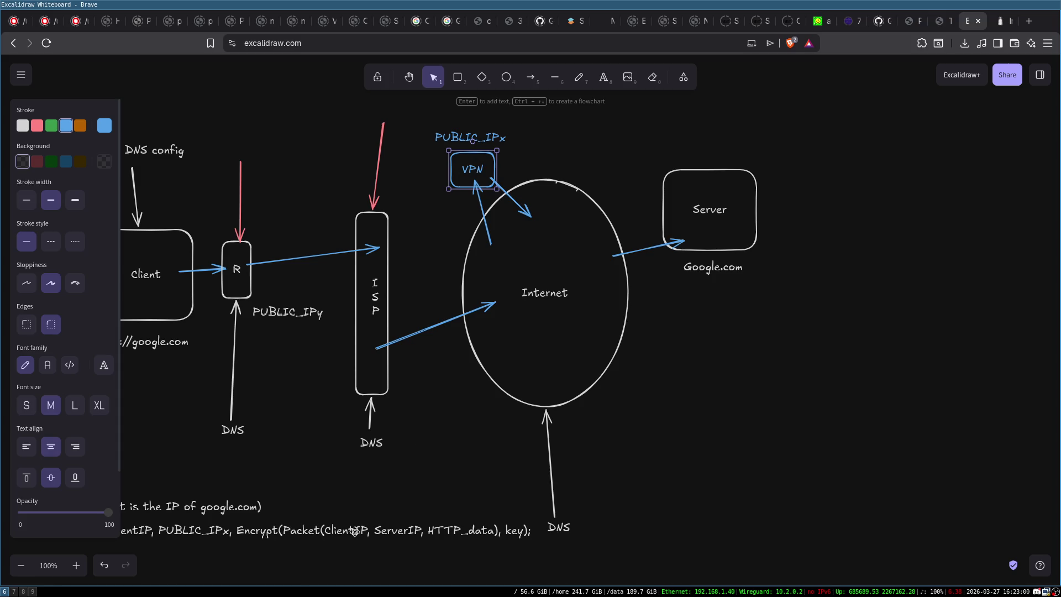
double_click(251, 529)
double_click(255, 529)
click(285, 529)
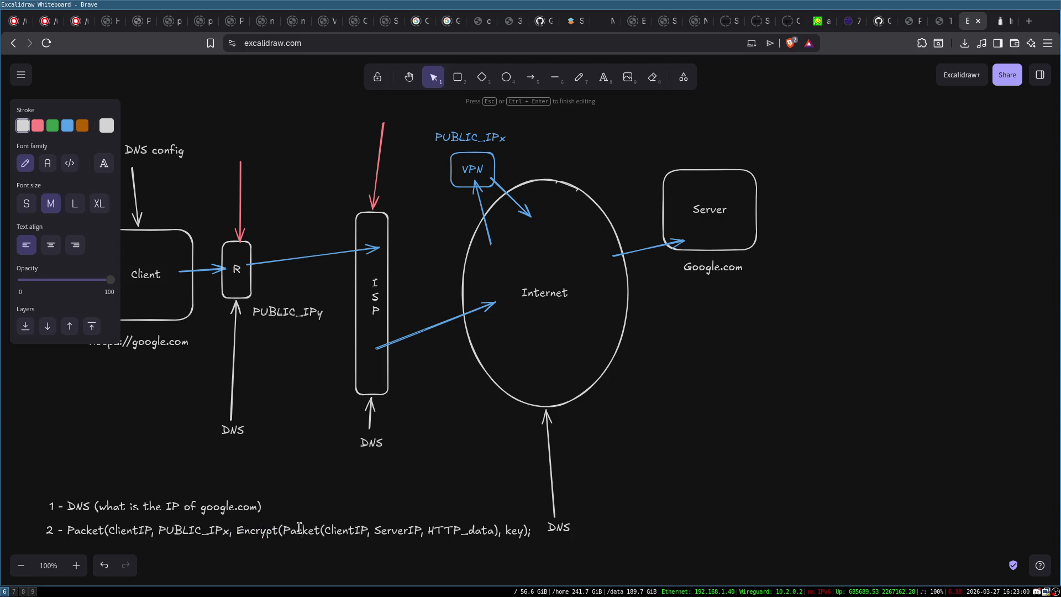
drag(285, 529, 553, 541)
click(493, 525)
double_click(113, 530)
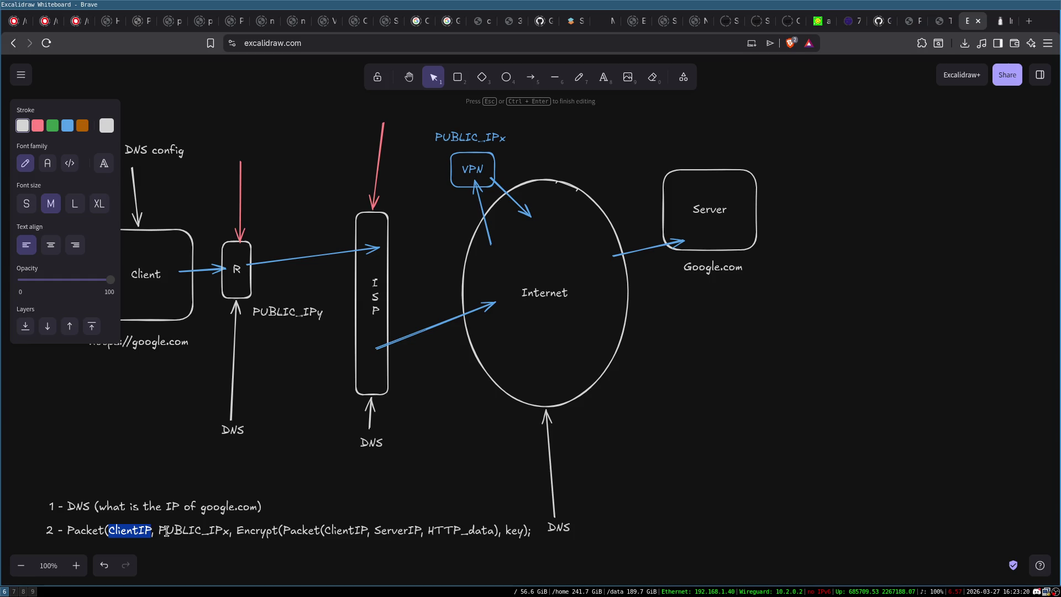
double_click(206, 532)
click(231, 532)
drag(238, 531, 545, 537)
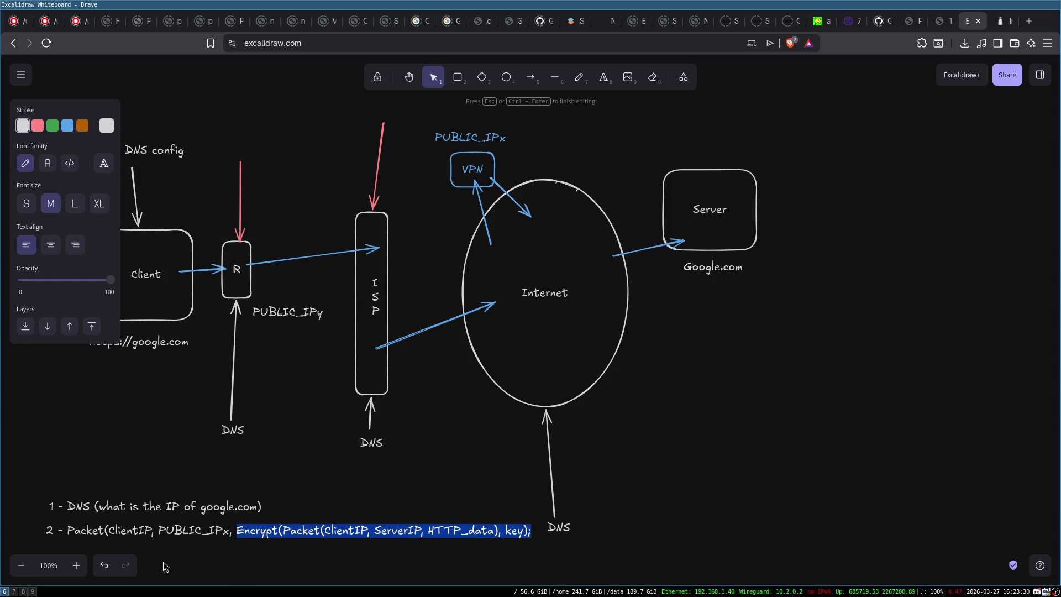
double_click(204, 529)
click(251, 532)
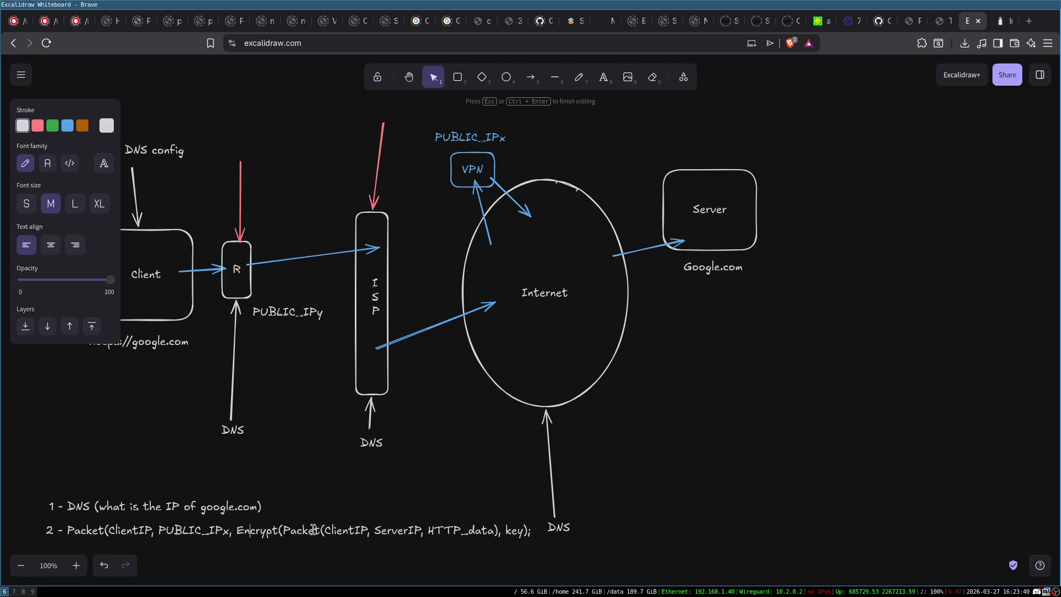
click(297, 184)
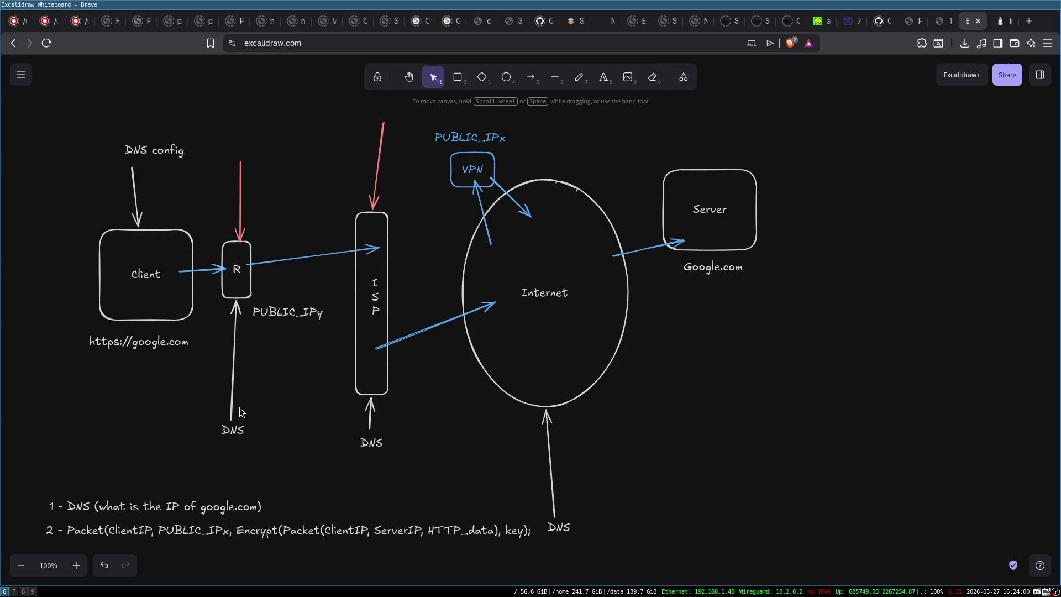
drag(205, 408, 289, 461)
click(287, 453)
drag(190, 408, 265, 445)
click(276, 420)
click(155, 343)
click(159, 426)
click(377, 279)
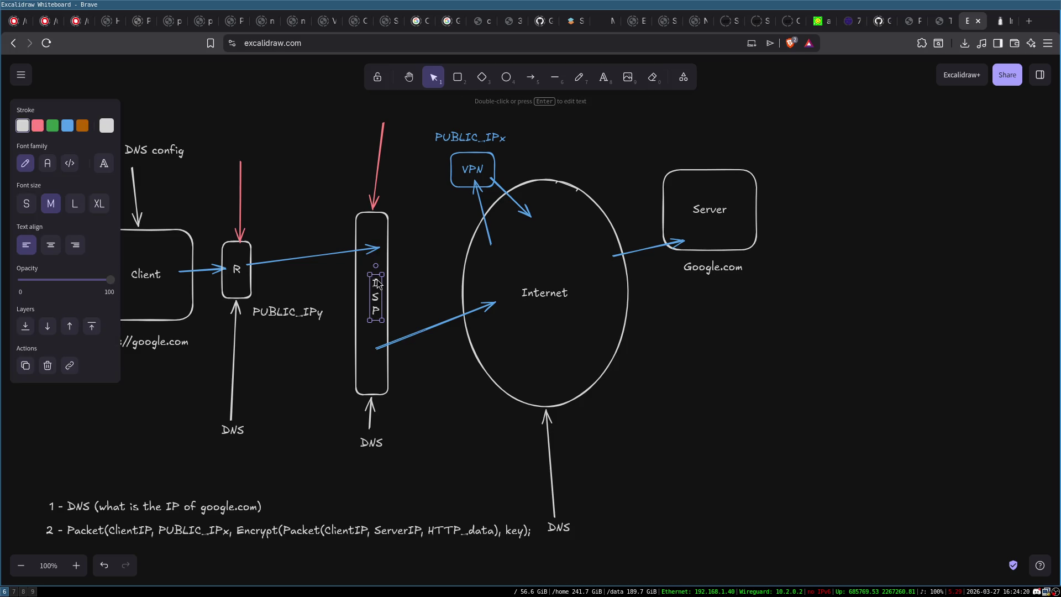
click(281, 99)
key(r)
mouse_move(281, 85)
mouse_down()
mouse_move(359, 175)
mouse_move(361, 188)
mouse_move(341, 187)
mouse_up()
Type the list Client, IP0, IP1, IP2 and '...' inside the new box.
double_click(286, 97)
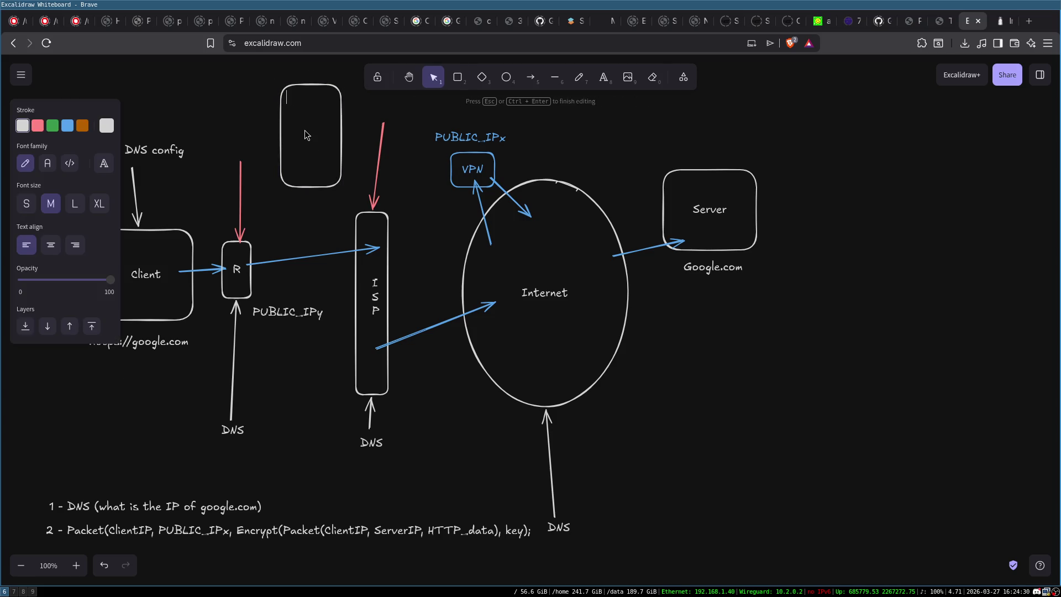
text(Client)
key(Return)
text(IP3)
key(BackSpace)
key(BackSpace)
key(BackSpace)
text(...)
click(273, 80)
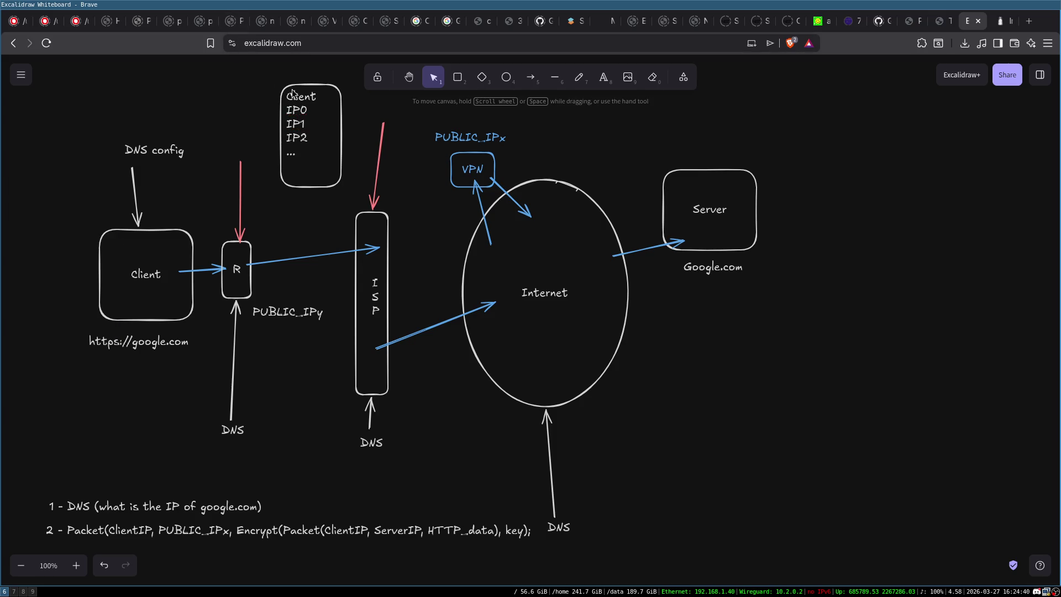
Recheck the list text, then select the whole Client IP-list box.
drag(268, 78, 359, 202)
key(Escape)
double_click(306, 99)
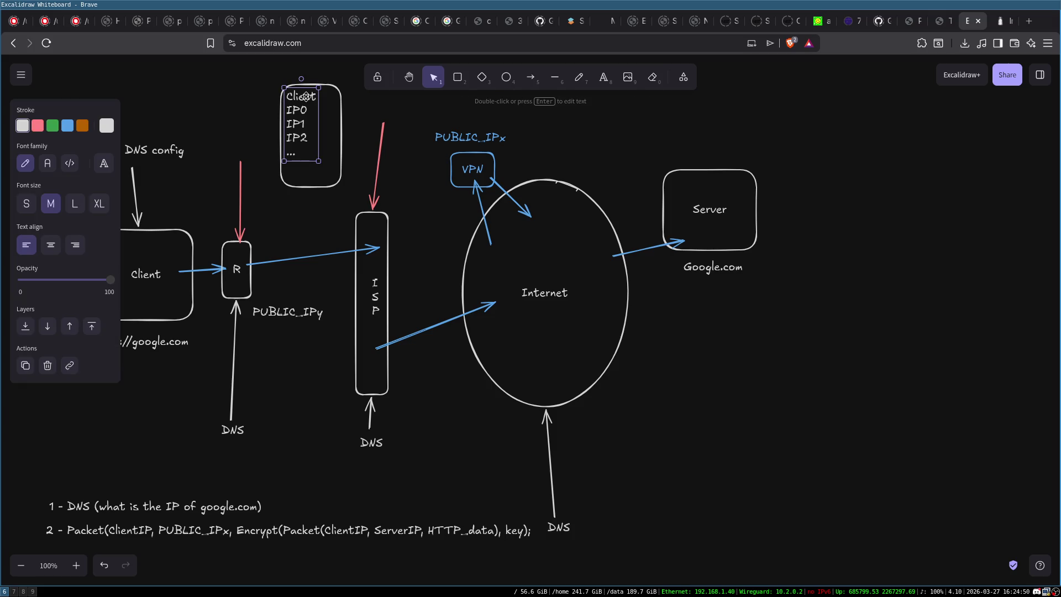
double_click(306, 98)
click(216, 97)
click(288, 93)
click(264, 80)
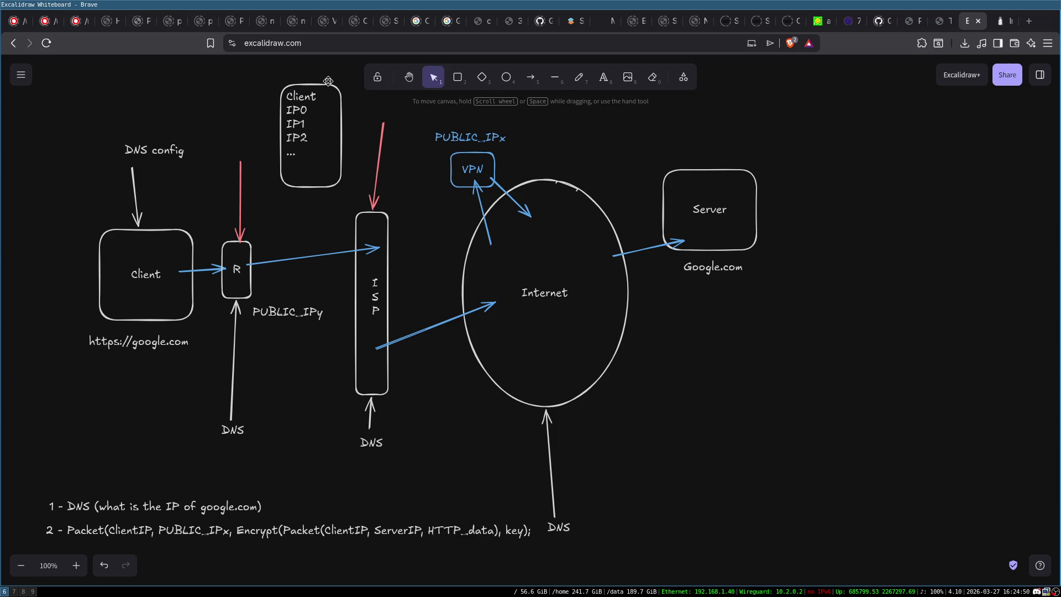
mouse_move(266, 74)
mouse_down()
mouse_move(365, 179)
mouse_move(371, 220)
mouse_move(357, 134)
mouse_up()
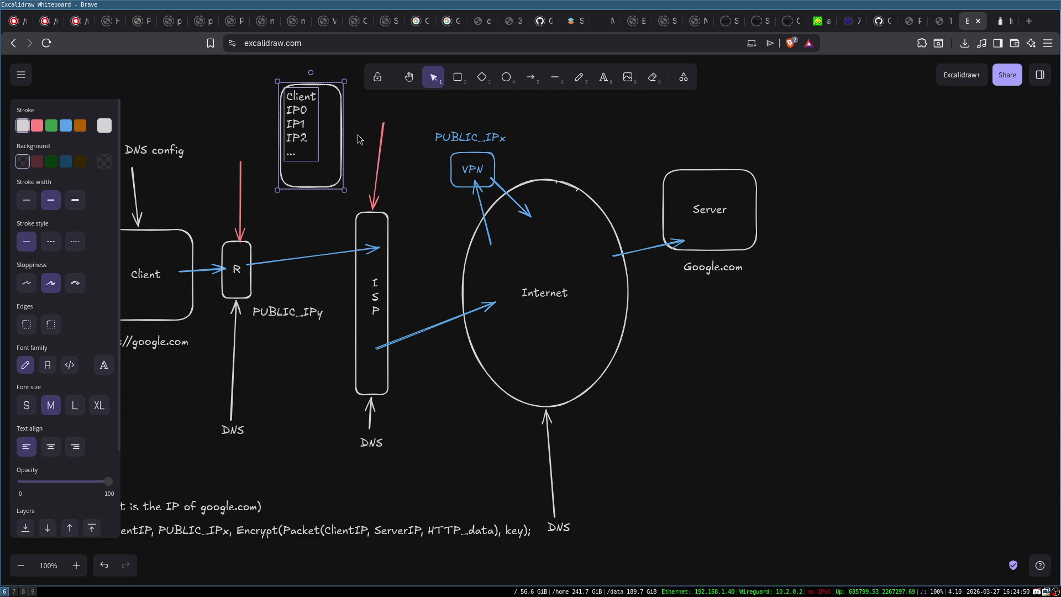
click(357, 135)
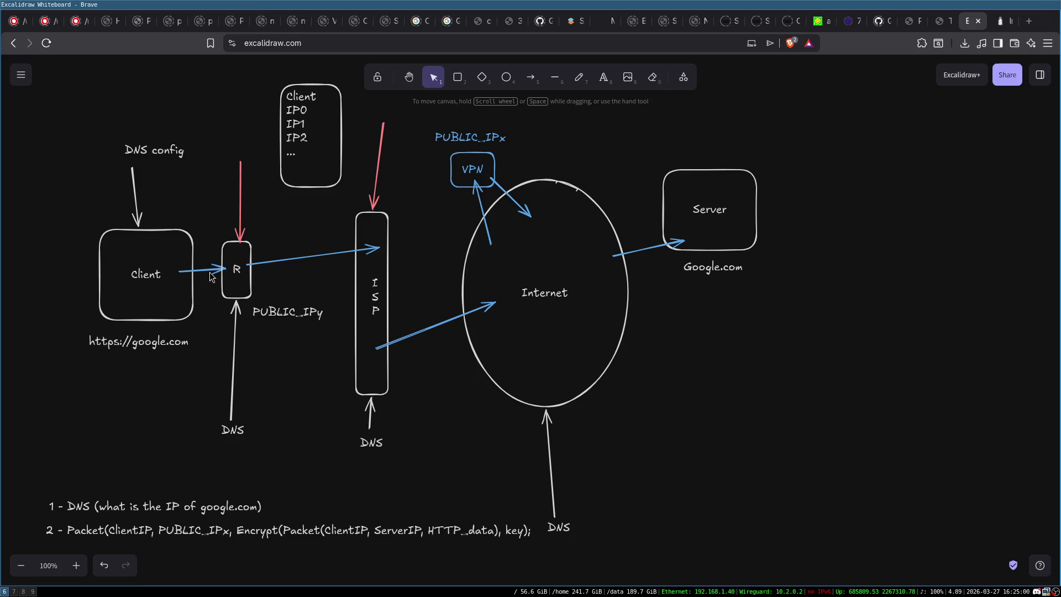
right_click(171, 276)
click(201, 108)
drag(268, 71, 363, 219)
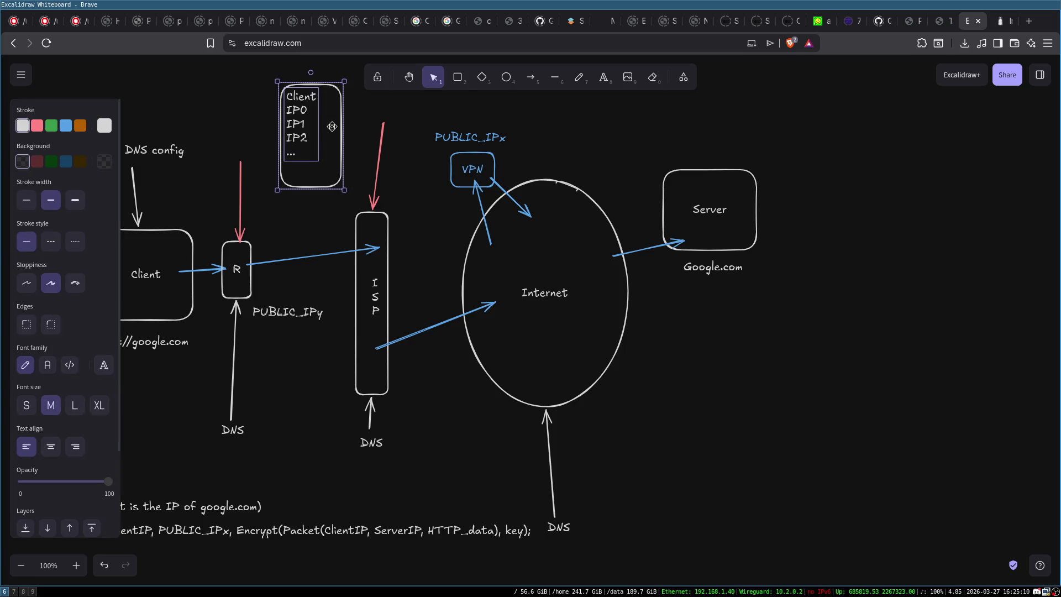
click(248, 87)
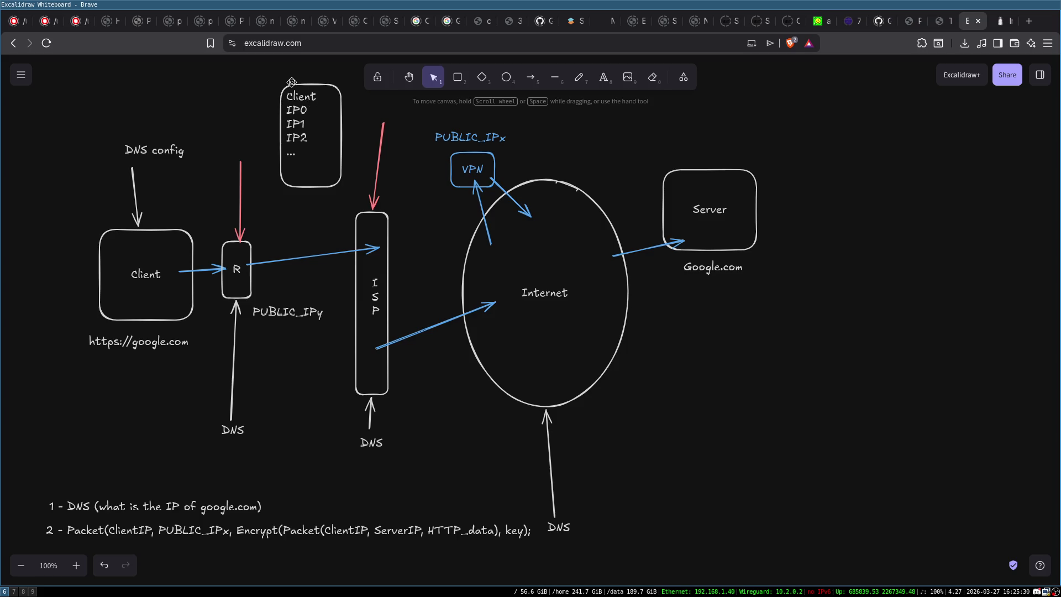
click(299, 105)
click(180, 224)
mouse_move(218, 411)
mouse_down()
mouse_move(482, 497)
mouse_move(372, 296)
mouse_up()
click(304, 129)
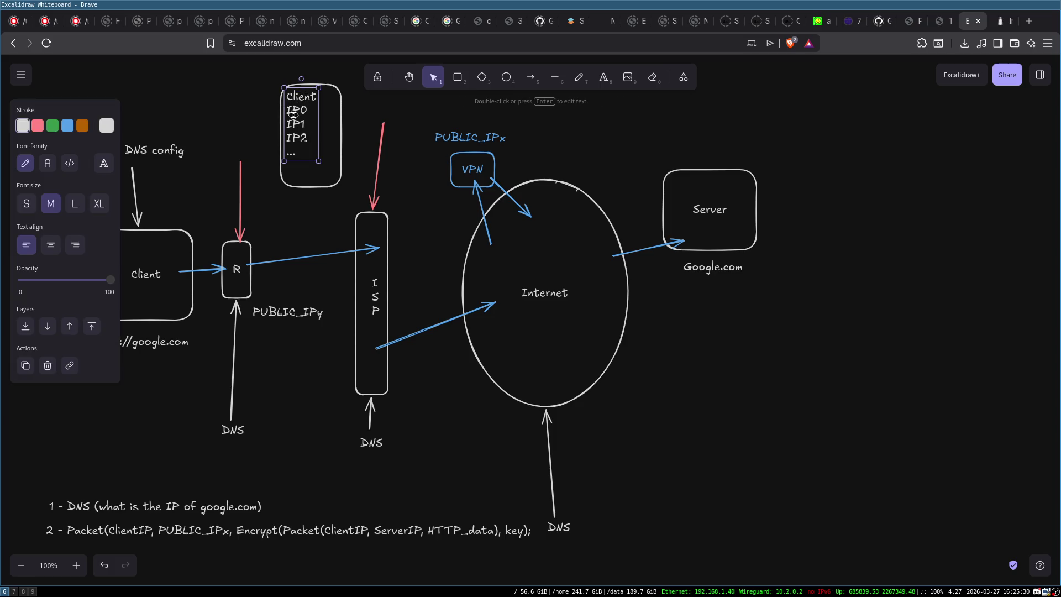
Replace IP0 with PUBLIC_IPx in the list.
double_click(300, 112)
key(Right)
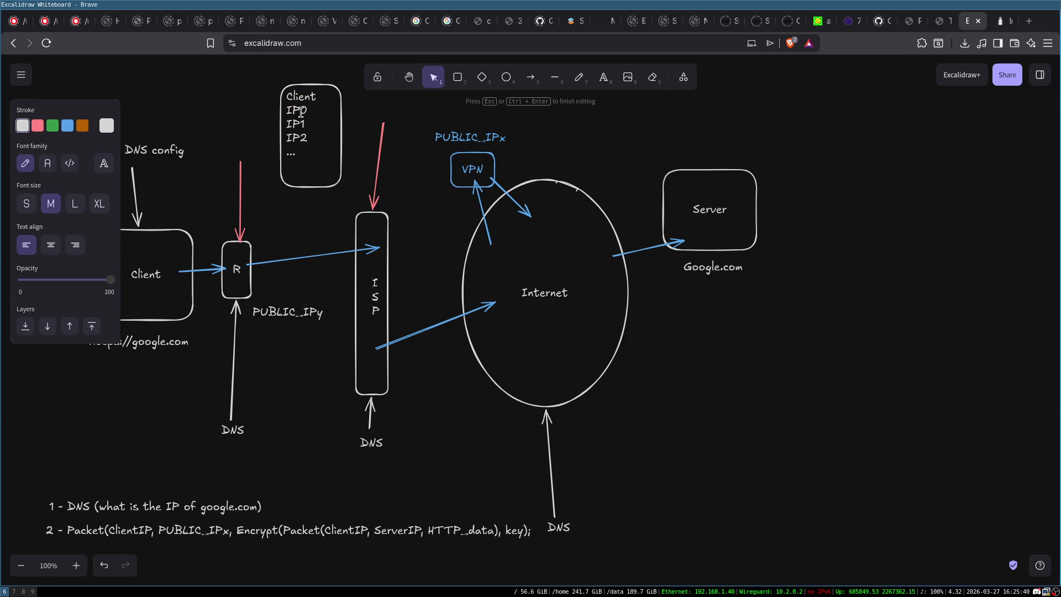
key(BackSpace)
key(BackSpace)
key(BackSpace)
text(PUBLI)
text(C_IOP)
key(BackSpace)
key(BackSpace)
text(Px)
Replace IP1 with Secure_DNS_IP and finish editing the list.
key(BackSpace)
key(BackSpace)
key(BackSpace)
text(Secure DNS)
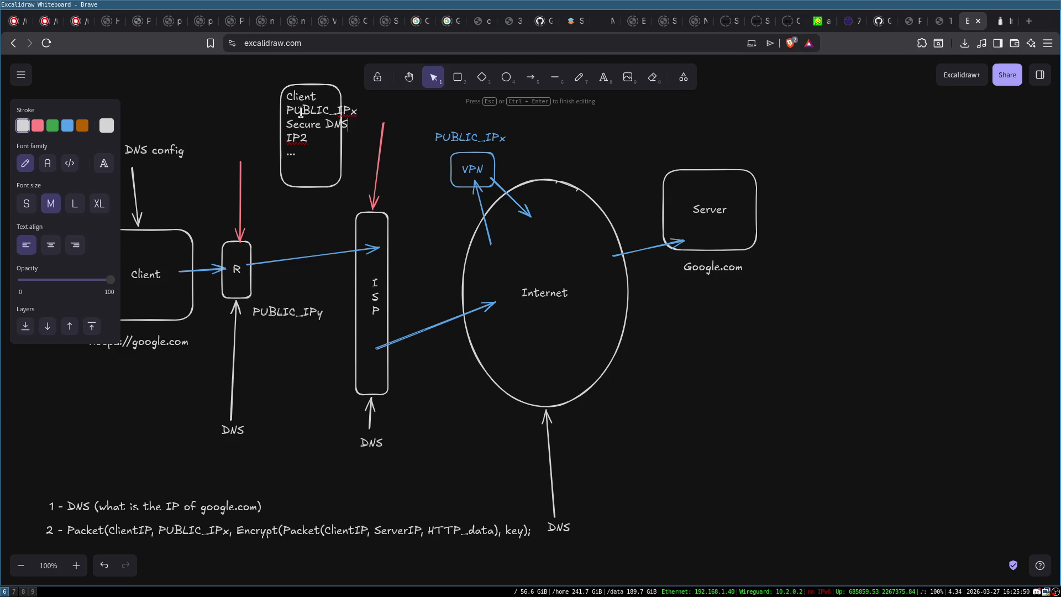
text( IP)
key(BackSpace)
text(_)
key(BackSpace)
text(_)
click(274, 95)
Recheck the list, box-select the PUBLIC_IPx and VPN group, then select the second note.
double_click(302, 136)
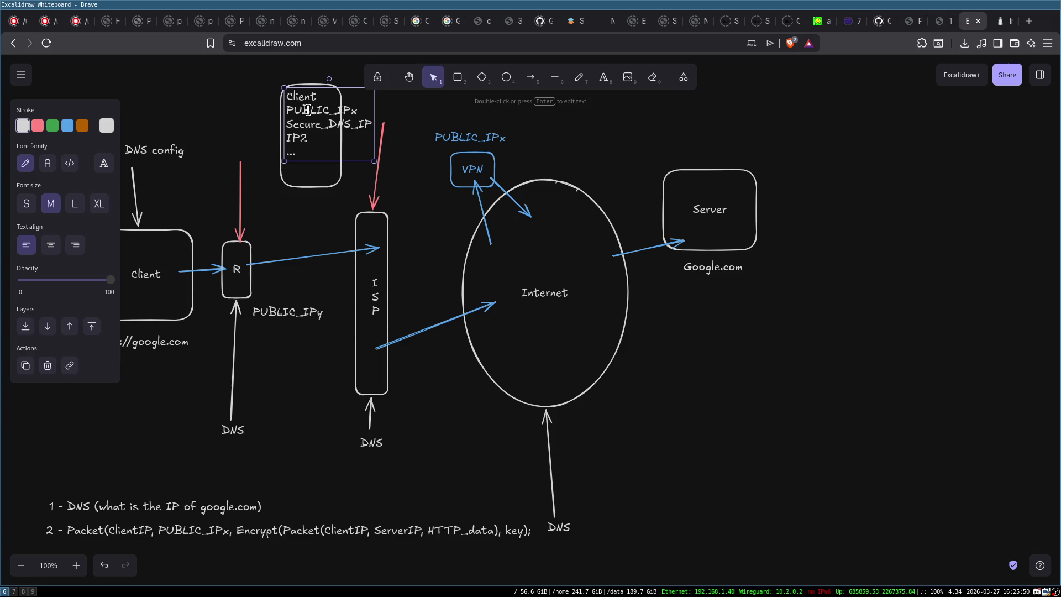
click(268, 114)
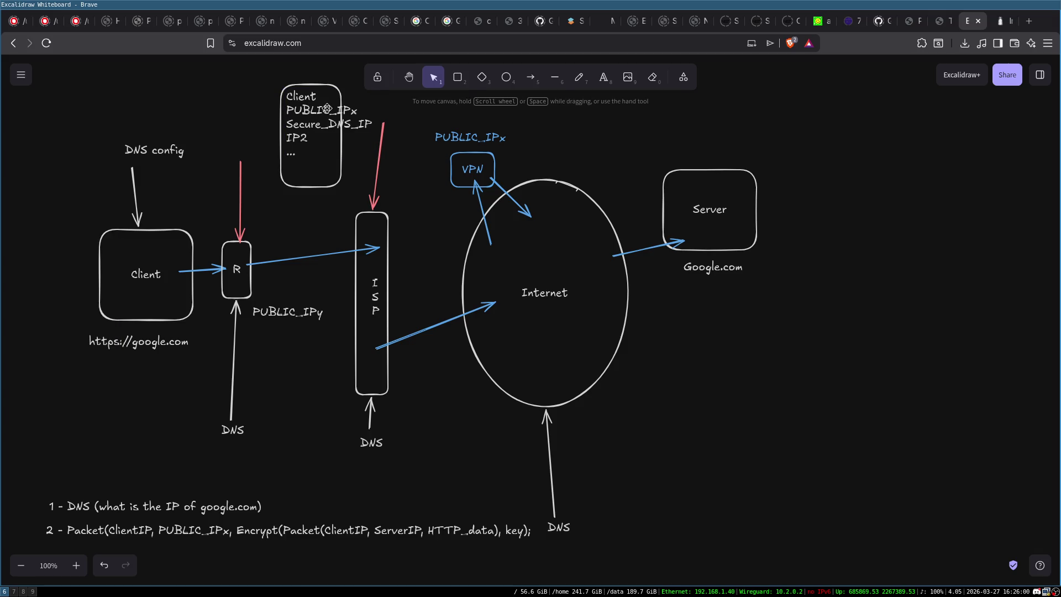
mouse_move(421, 119)
mouse_down()
mouse_move(517, 183)
mouse_move(595, 256)
mouse_up()
click(558, 148)
mouse_move(424, 124)
mouse_down()
mouse_move(530, 227)
mouse_move(554, 216)
mouse_up()
click(573, 159)
click(109, 530)
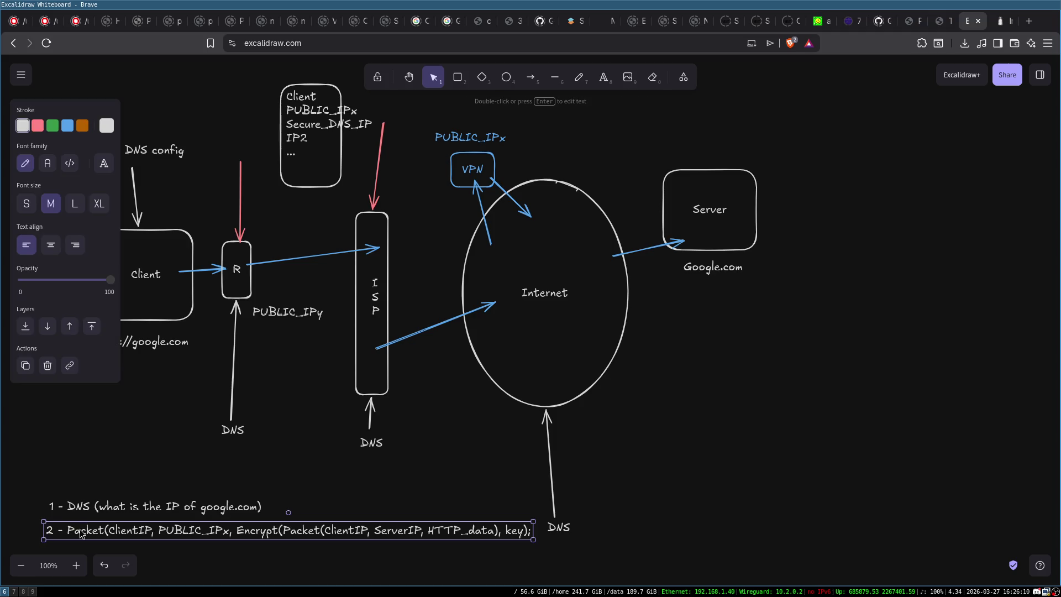
Insert 'OpenVPN, ' right after 'Packet(' in the second numbered note.
double_click(109, 530)
click(109, 530)
click(108, 530)
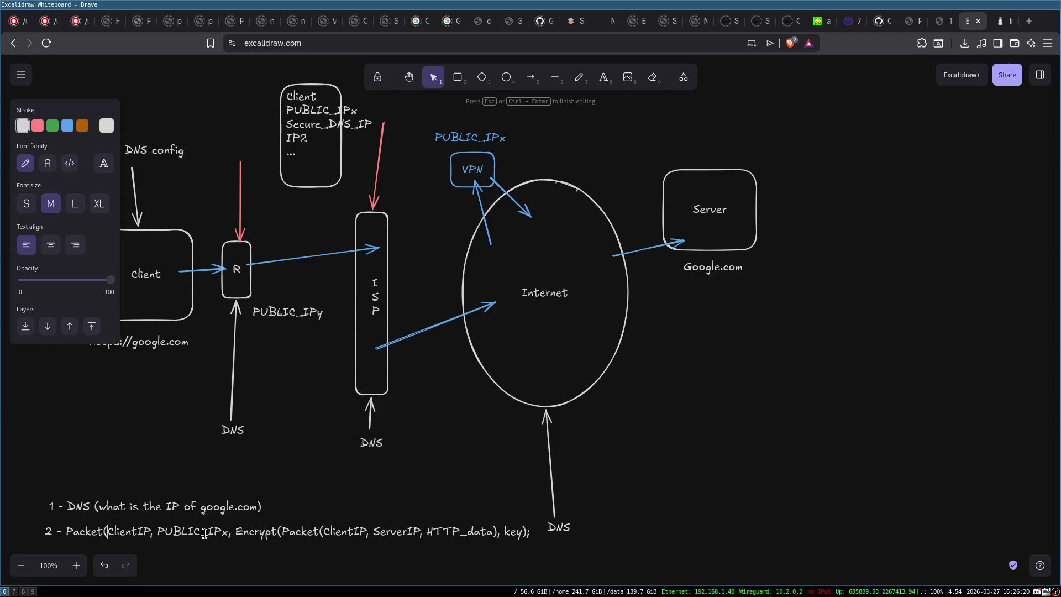
text(OpenVPN)
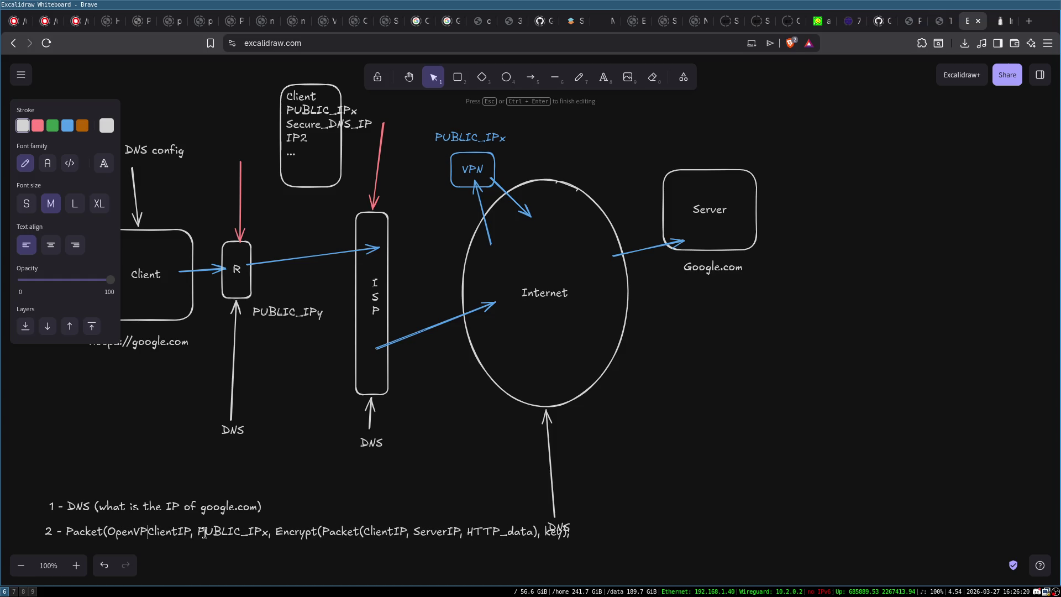
text(,)
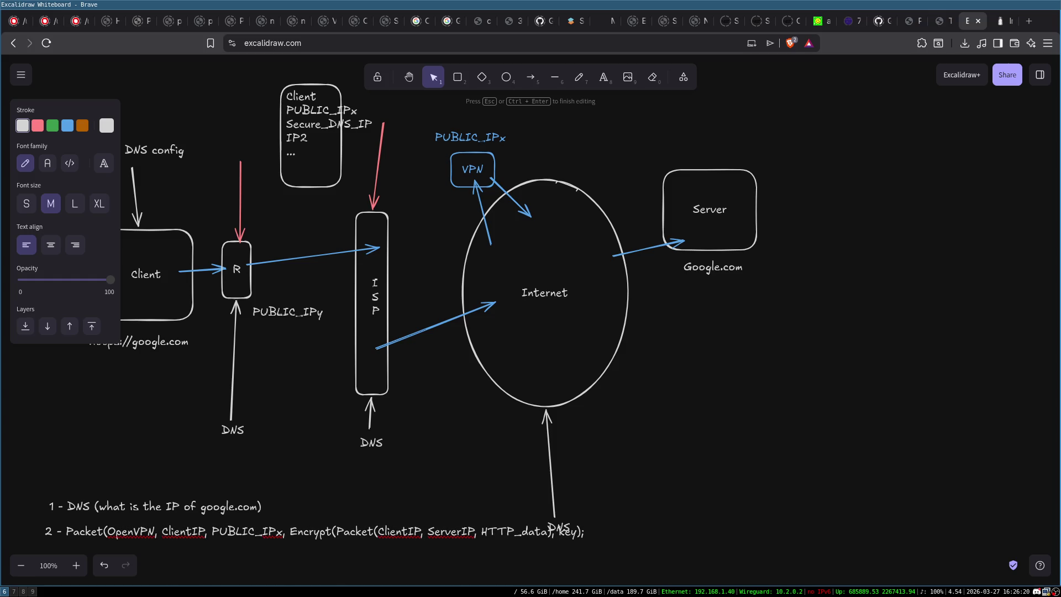
click(329, 578)
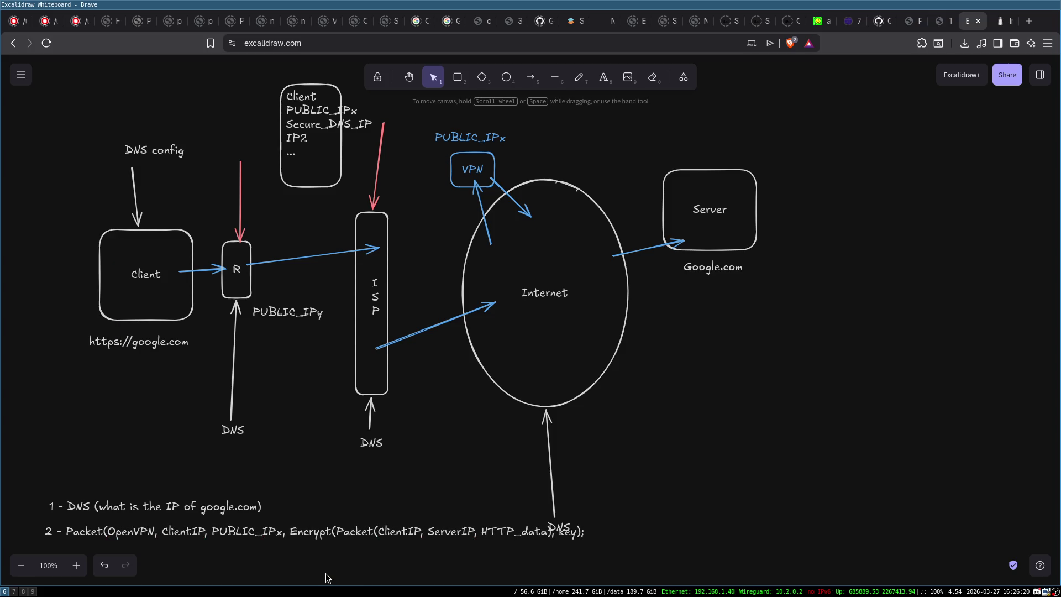
Select the edited note, then inspect the VPN box and its PUBLIC_IPx label.
click(141, 533)
click(269, 446)
click(248, 532)
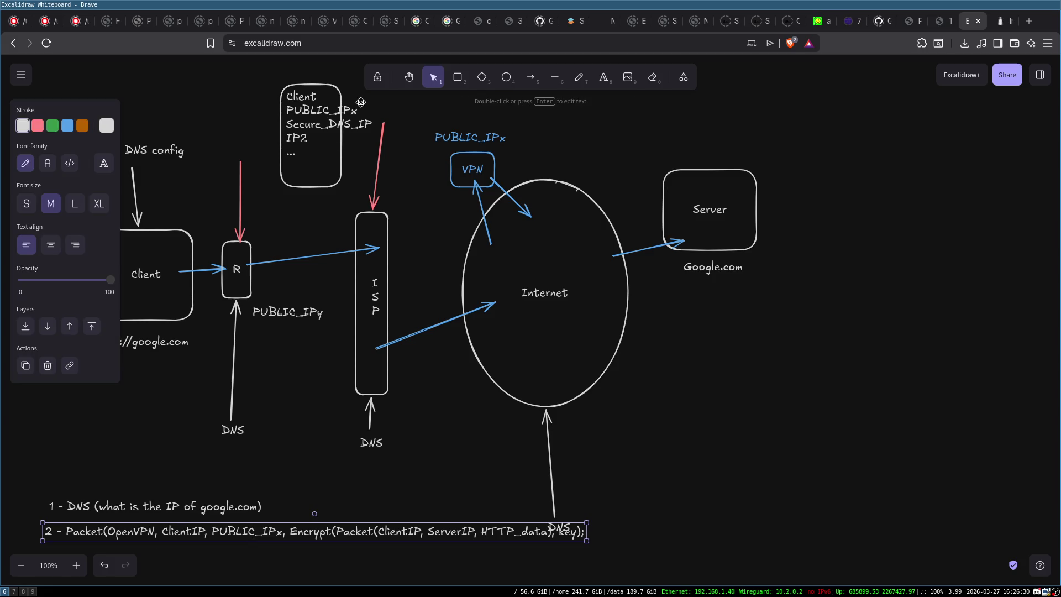
click(472, 165)
click(472, 136)
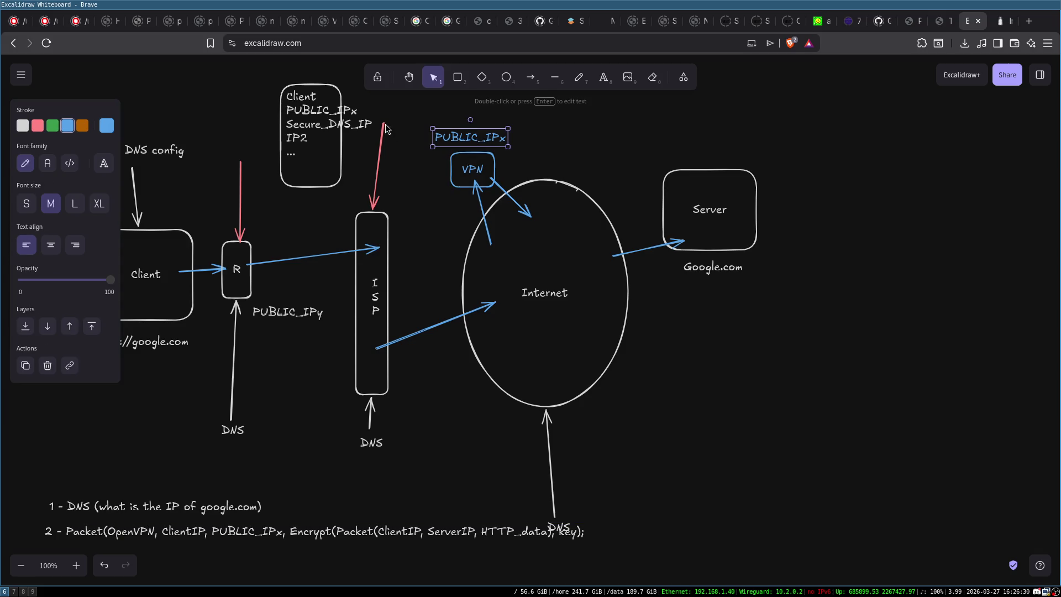
click(510, 480)
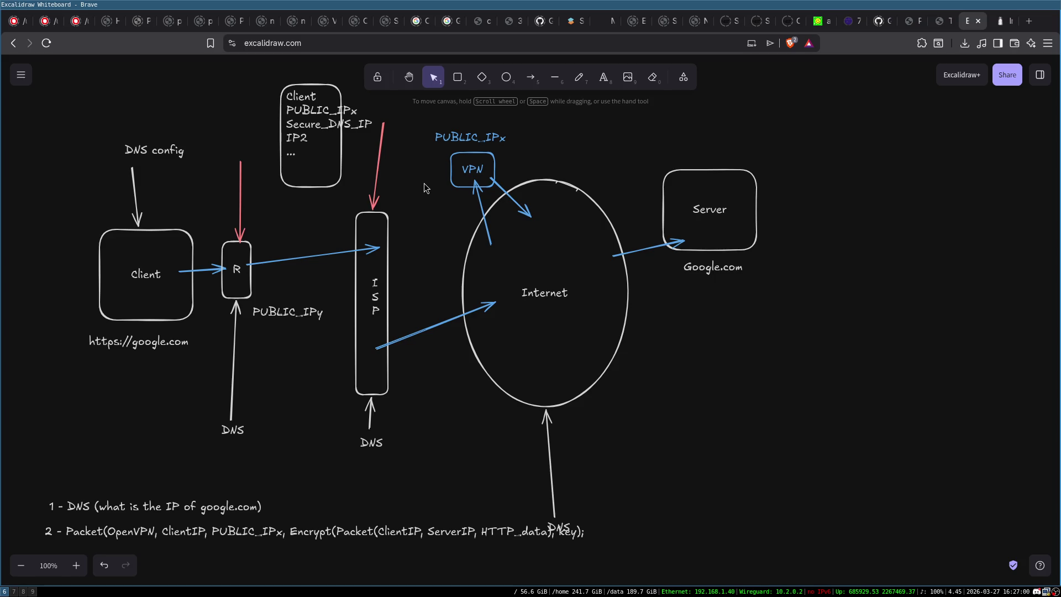
click(995, 24)
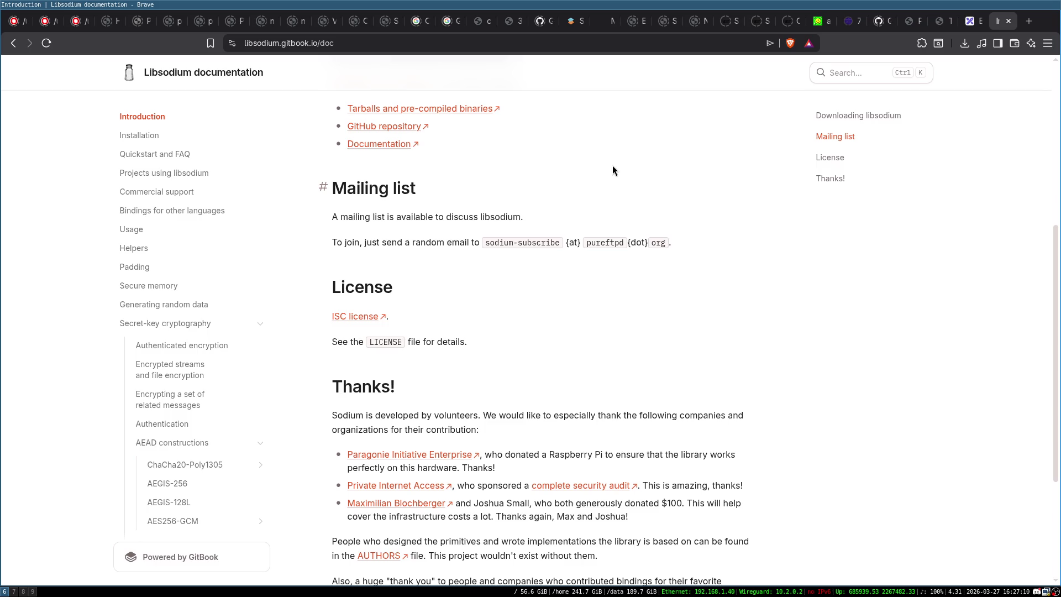
key(ctrl+Tab)
key(ctrl+Tab)
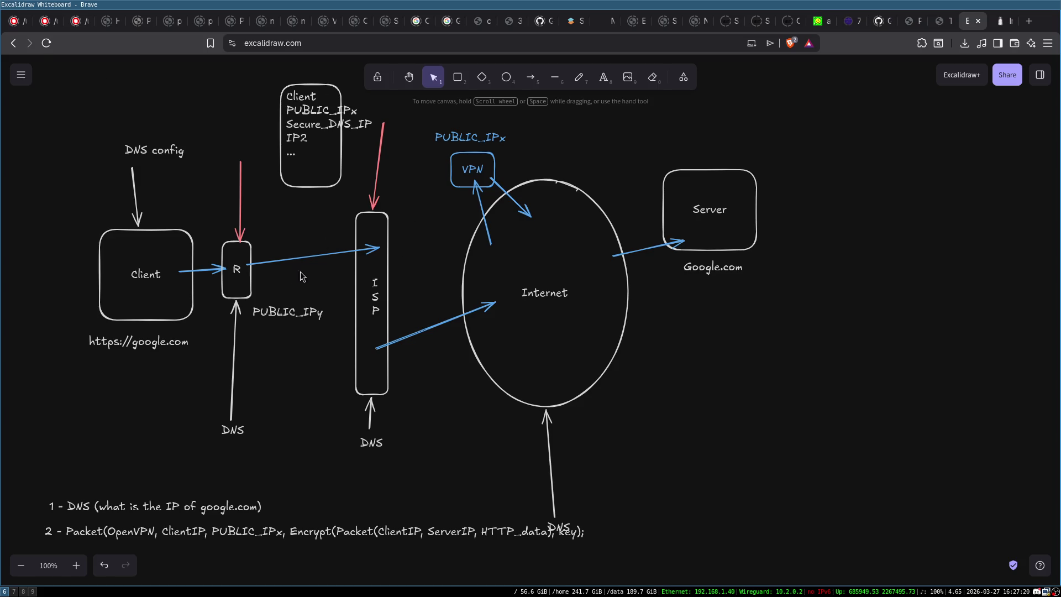
click(479, 280)
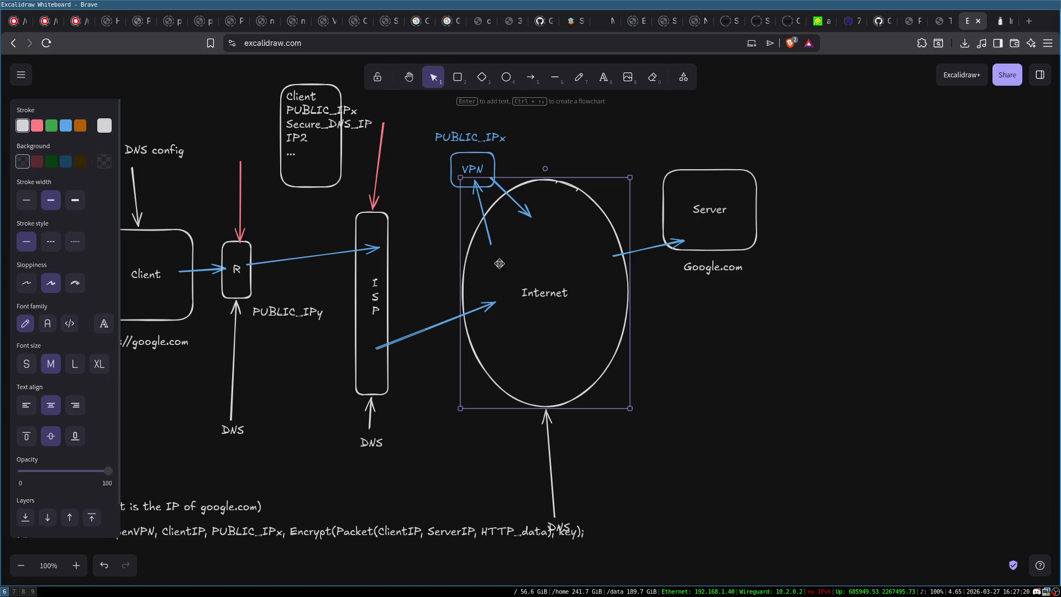
click(781, 393)
click(528, 274)
click(626, 133)
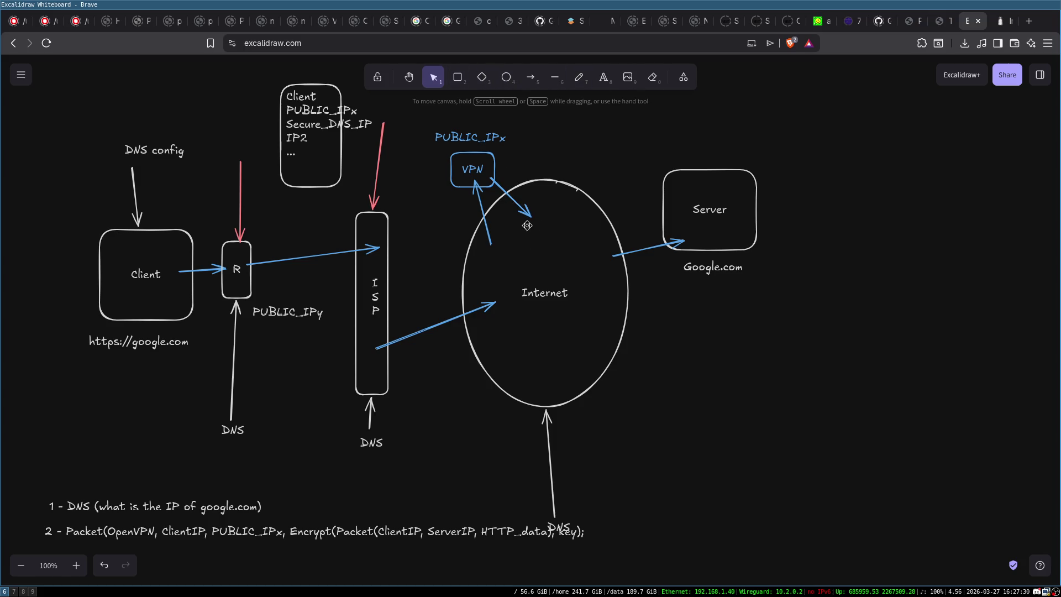
click(533, 211)
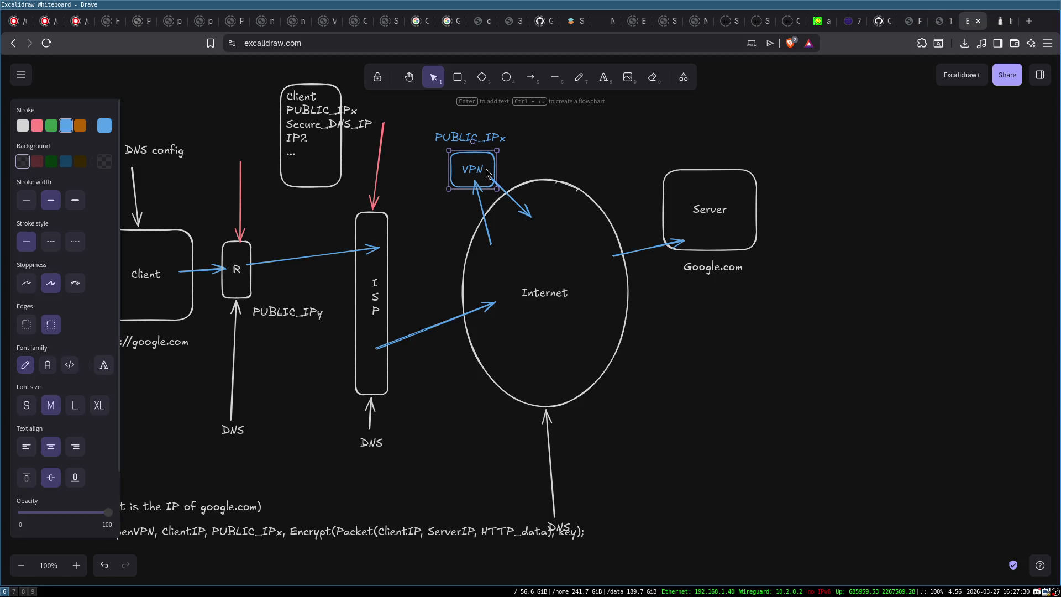
click(683, 222)
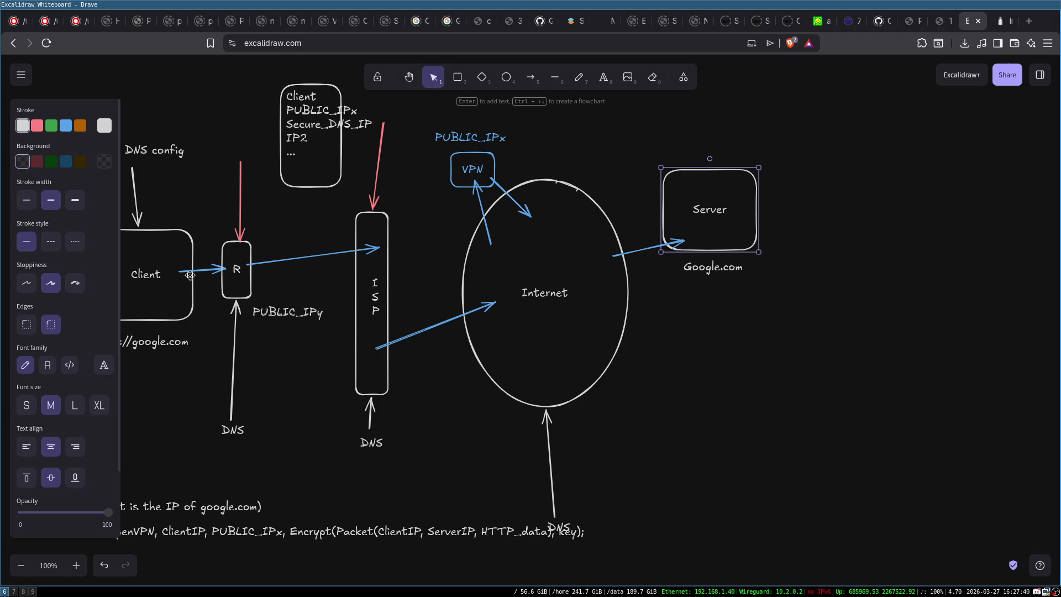
drag(431, 127, 532, 206)
click(546, 211)
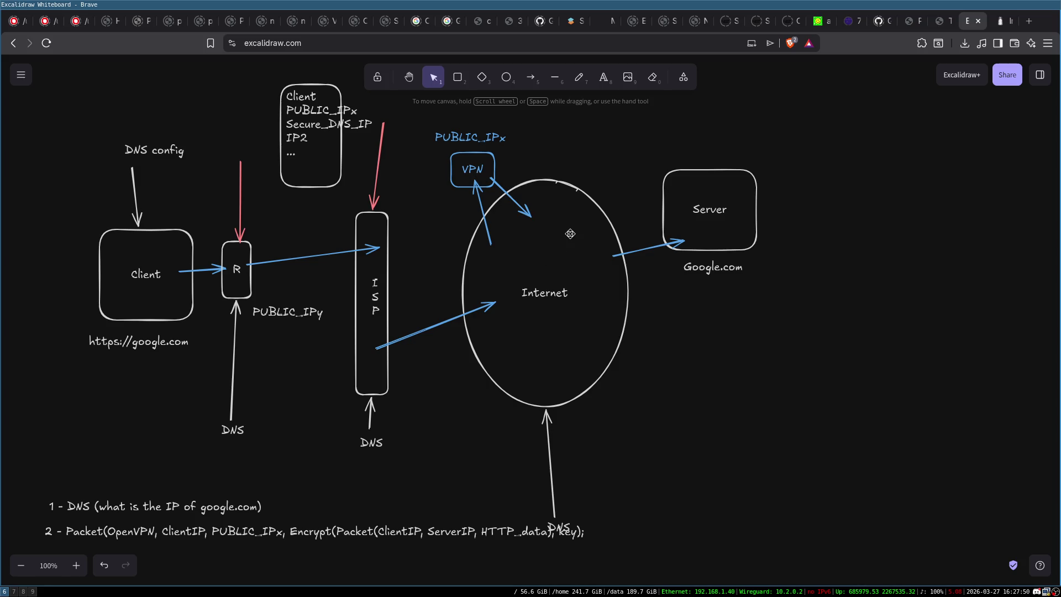
click(139, 265)
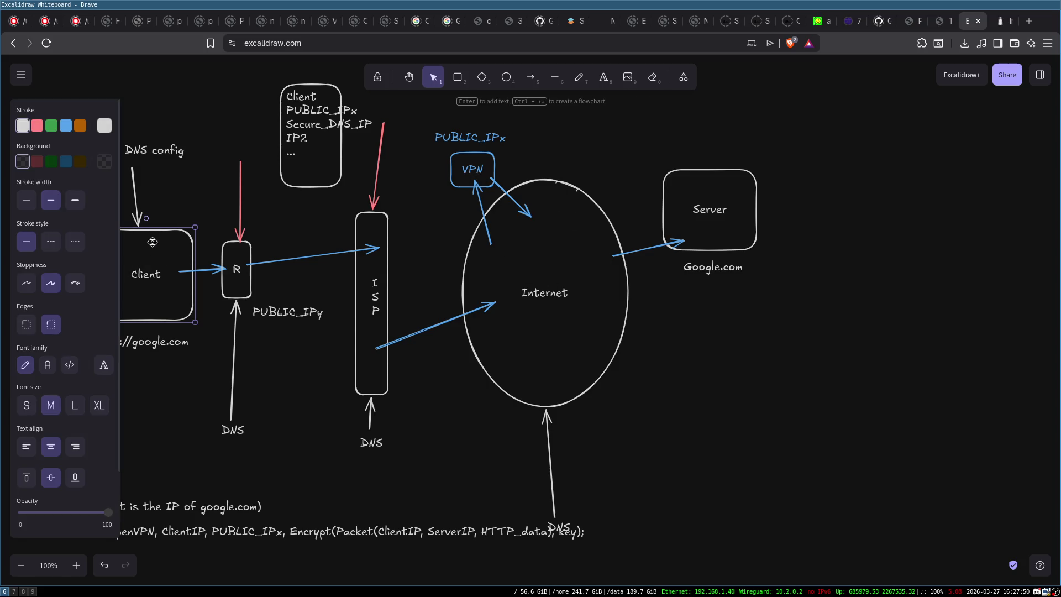
drag(212, 214, 338, 353)
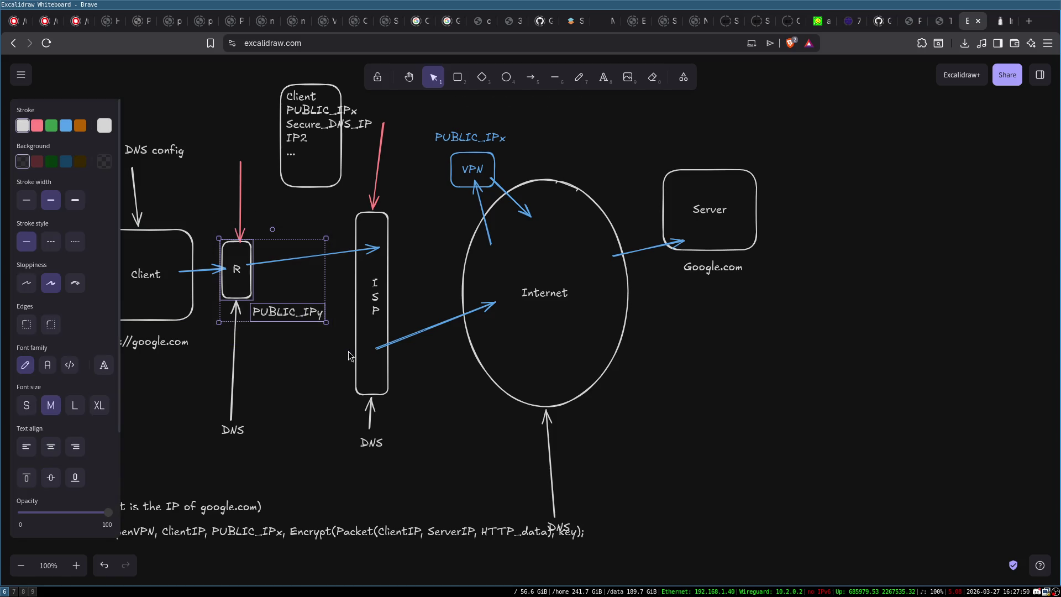
click(316, 379)
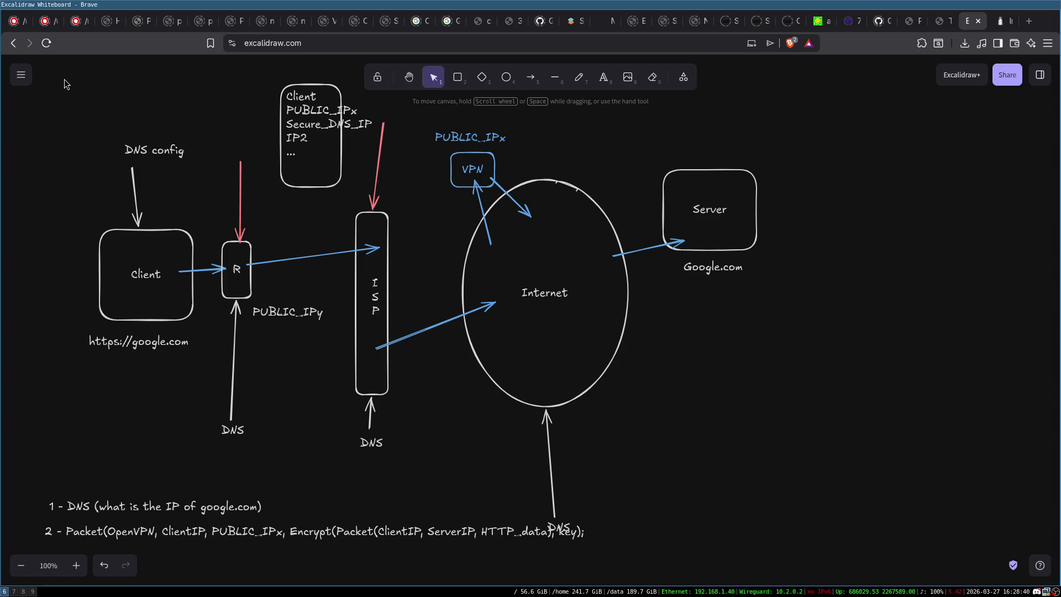
mouse_move(52, 67)
mouse_down()
mouse_move(713, 475)
mouse_move(756, 555)
mouse_move(791, 575)
mouse_up()
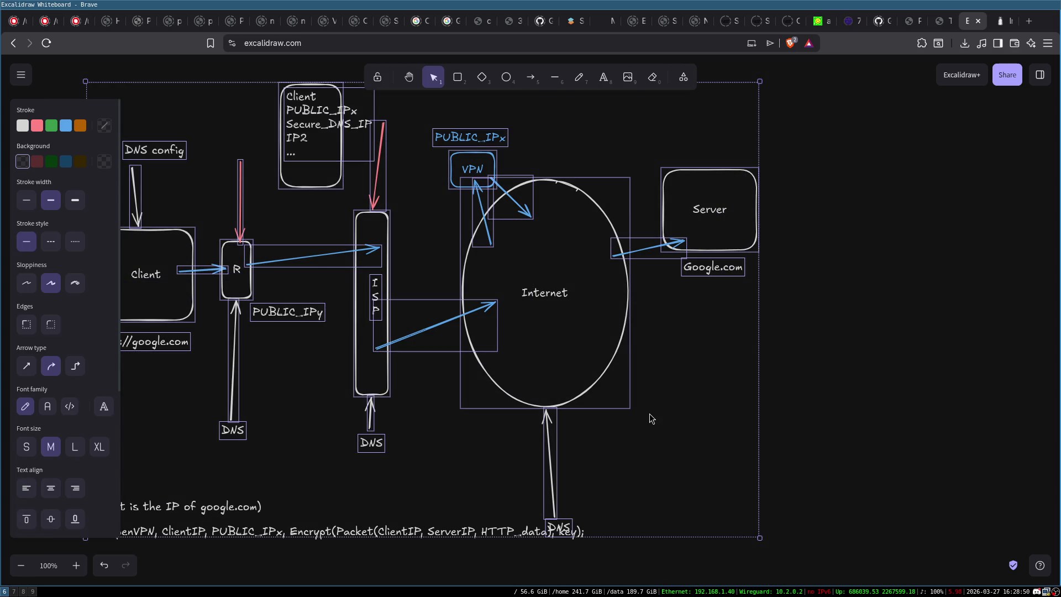
key(Delete)
mouse_move(24, 452)
mouse_down()
mouse_move(219, 571)
mouse_move(645, 573)
mouse_up()
key(Delete)
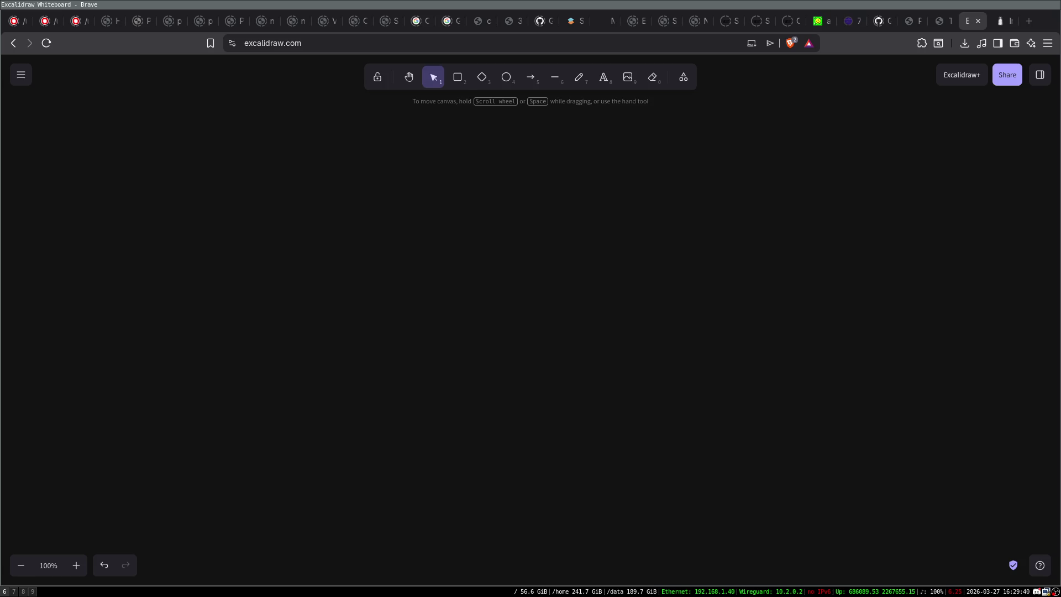
key(ctrl+z)
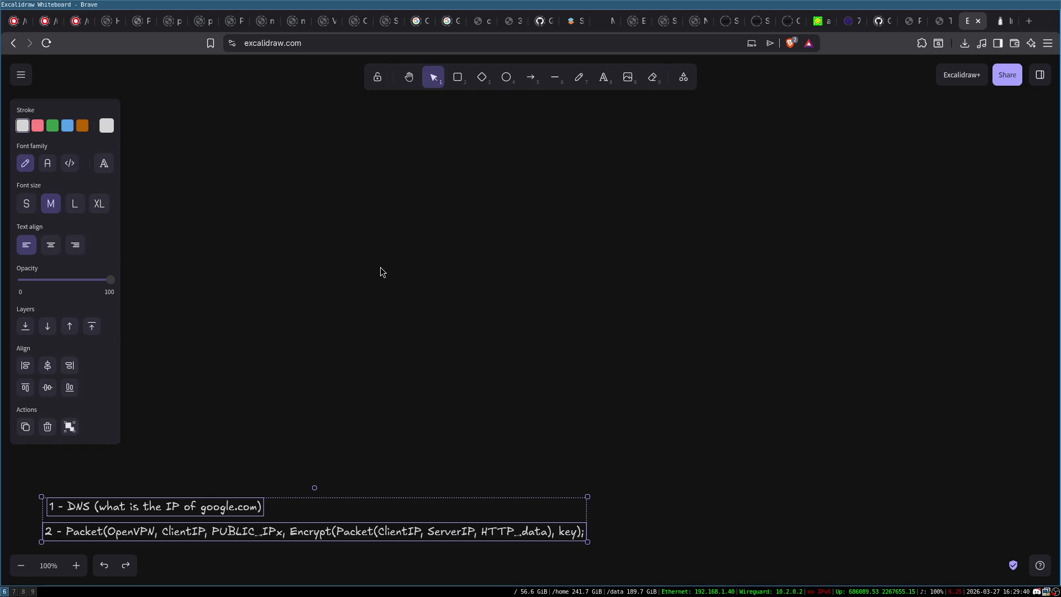
key(ctrl+z)
key(ctrl+z)
key(ctrl+z)
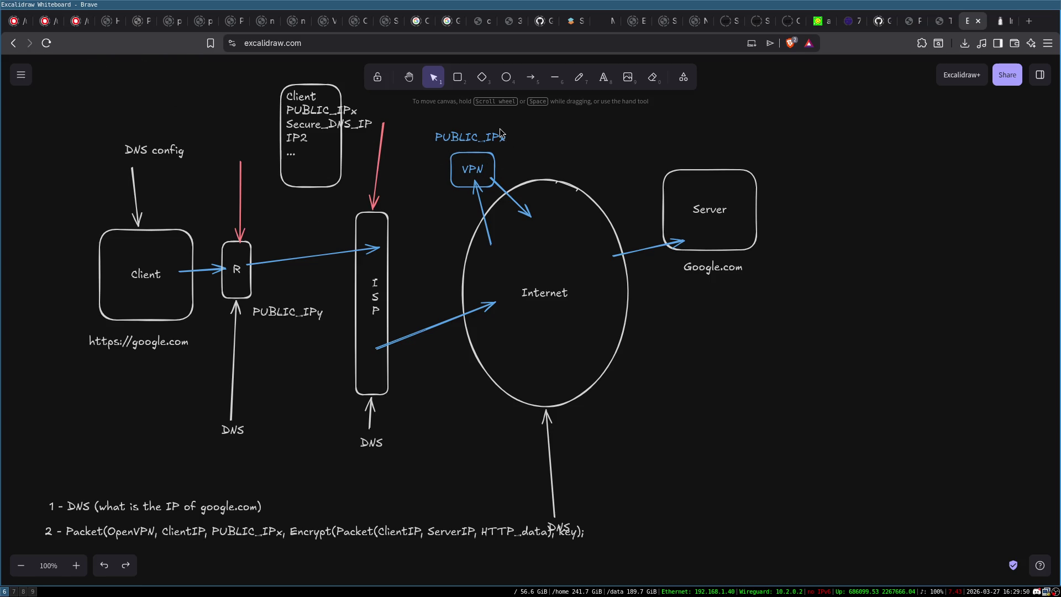
Select the Client/PUBLIC_IPx note text and open it for editing.
click(372, 283)
click(294, 166)
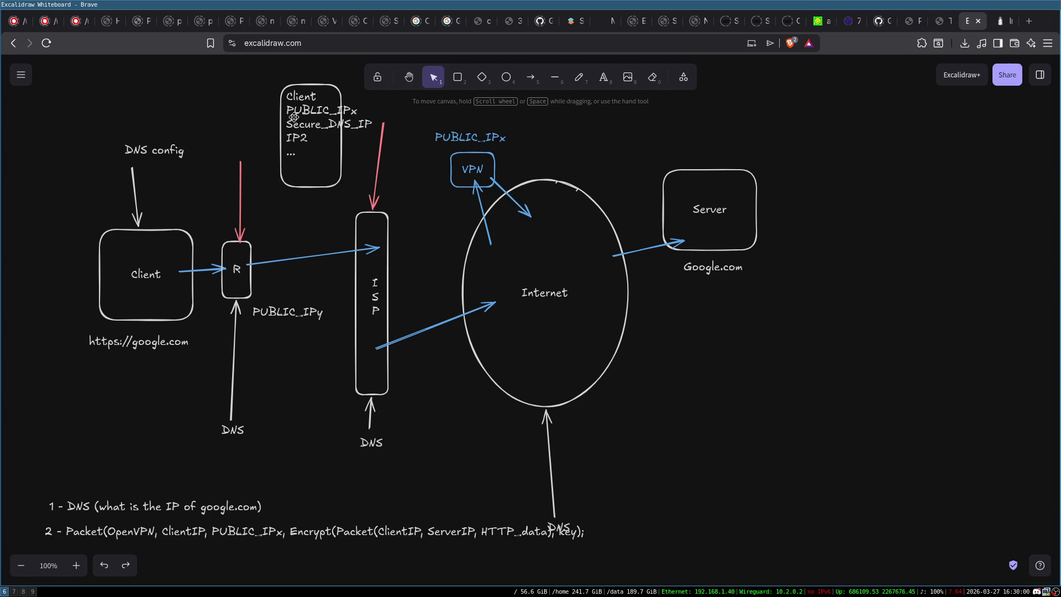
click(336, 114)
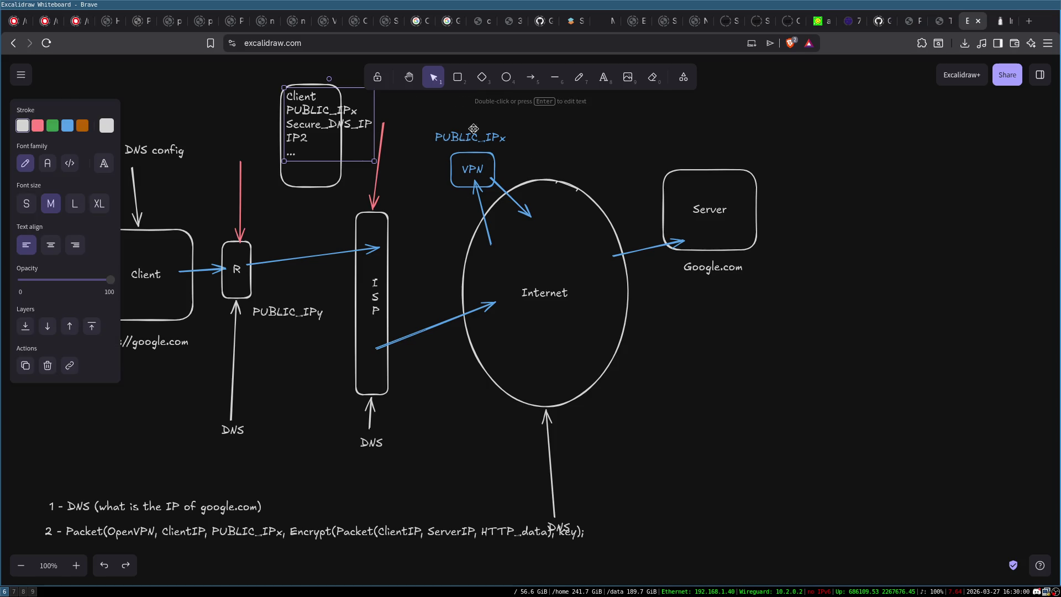
double_click(319, 124)
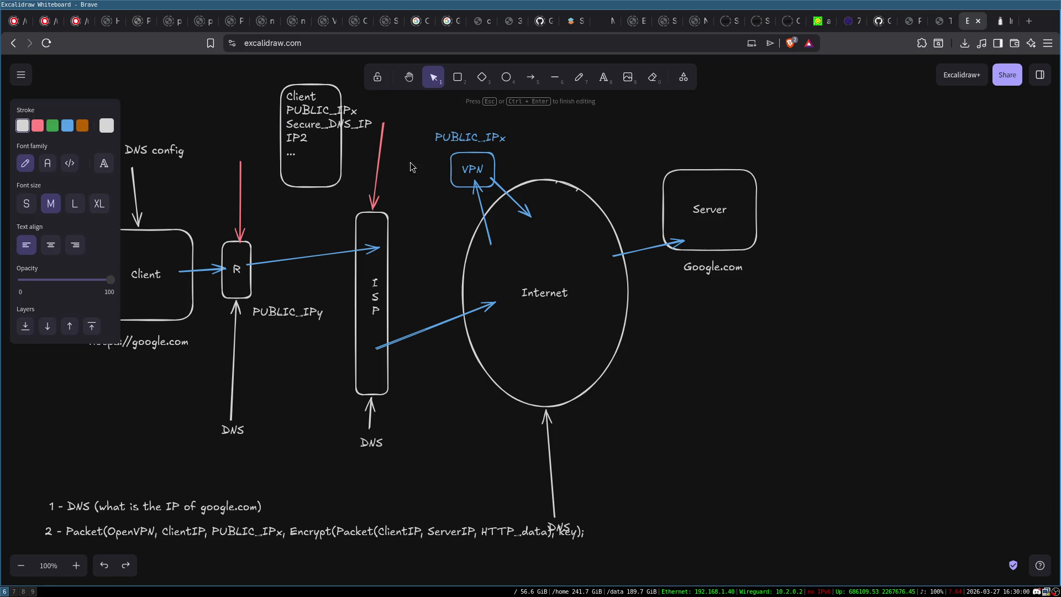
double_click(303, 125)
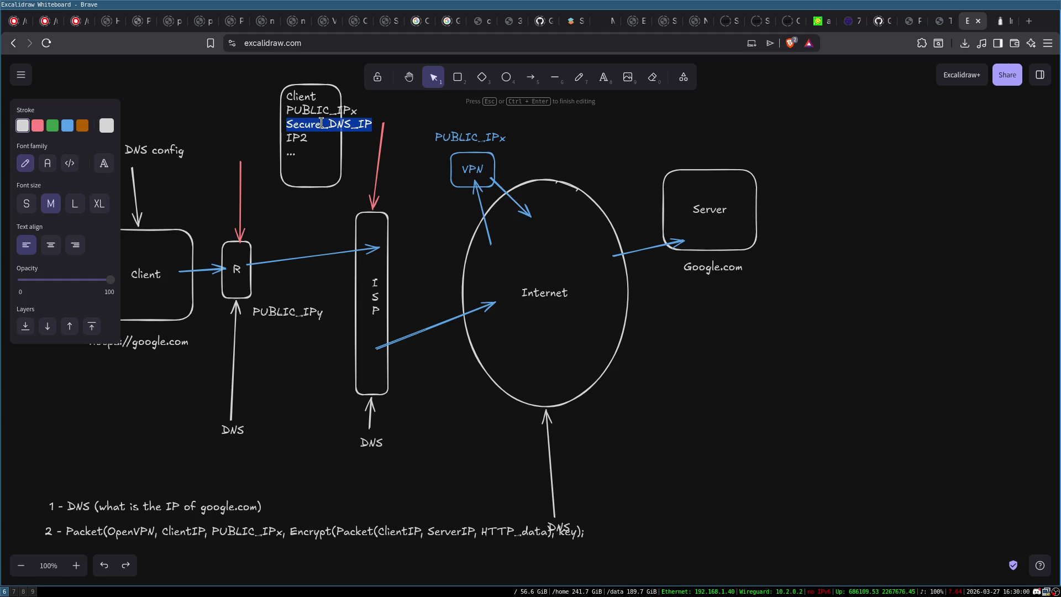
click(281, 128)
click(324, 123)
Delete the Secure_DNS_IP and IP2 lines from the note.
double_click(324, 123)
key(BackSpace)
double_click(324, 123)
key(BackSpace)
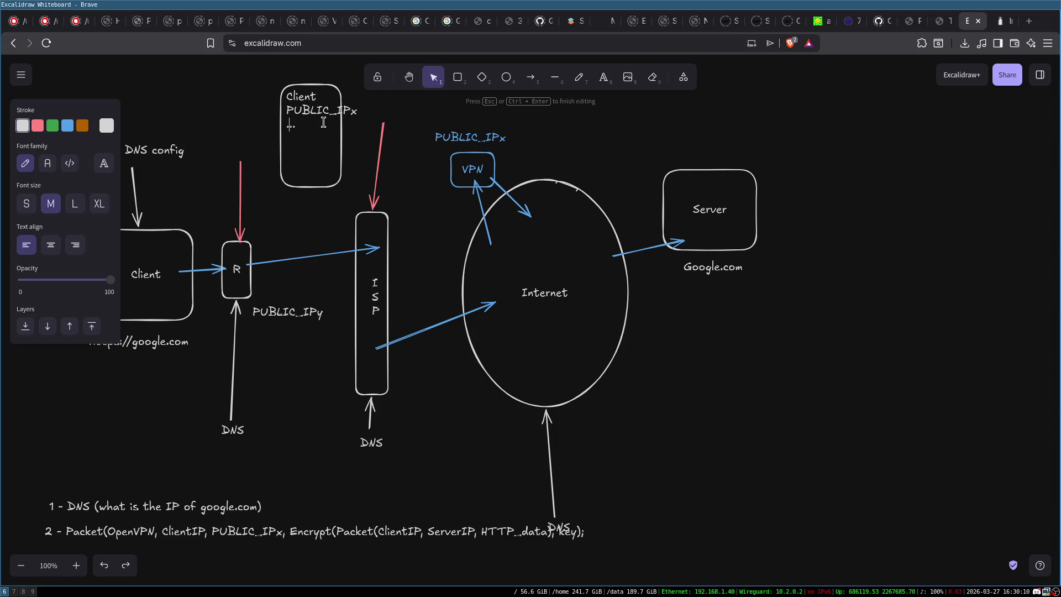
click(601, 148)
click(482, 170)
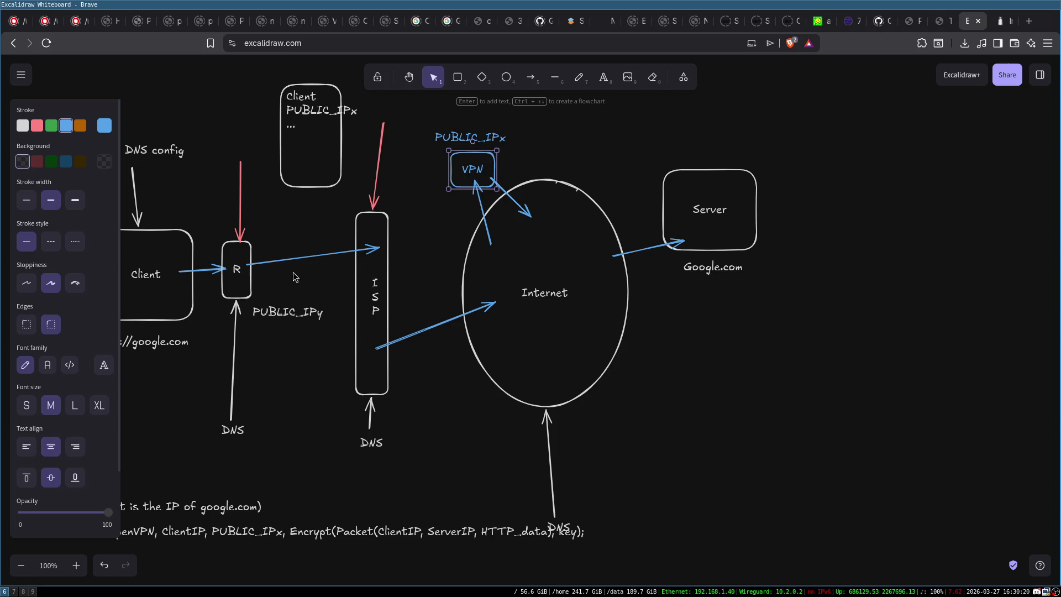
click(661, 134)
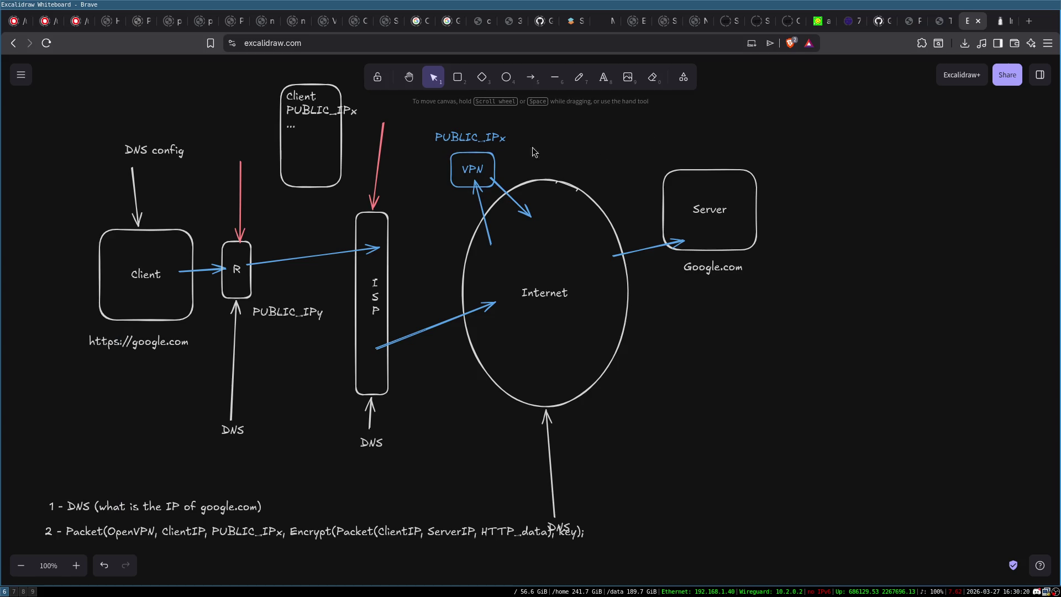
mouse_move(43, 69)
mouse_down()
mouse_move(262, 400)
mouse_move(457, 449)
mouse_move(577, 561)
mouse_up()
drag(683, 565, 764, 560)
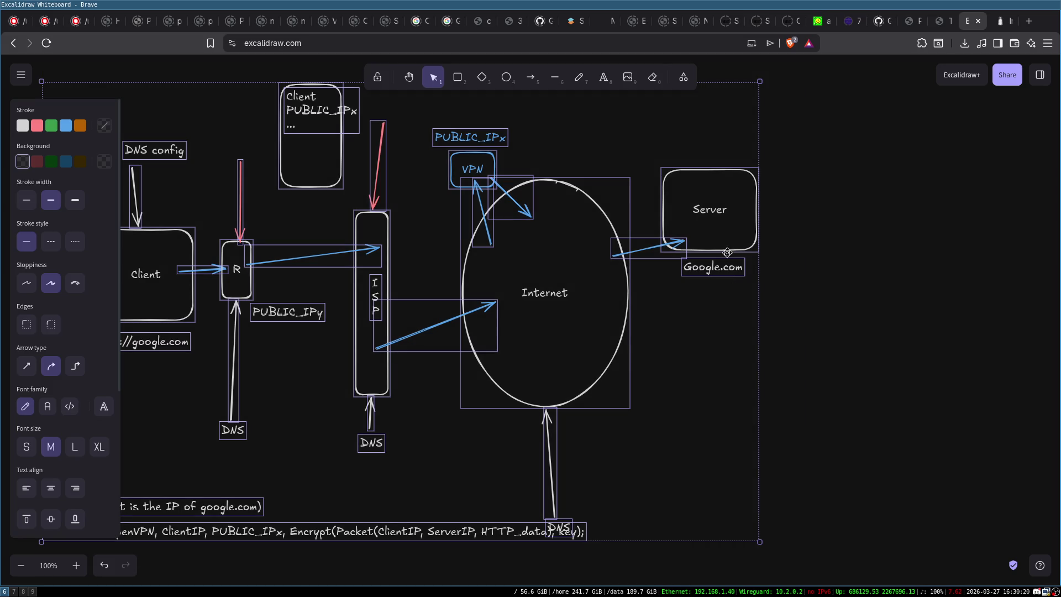
scroll(878, 254, left, 5)
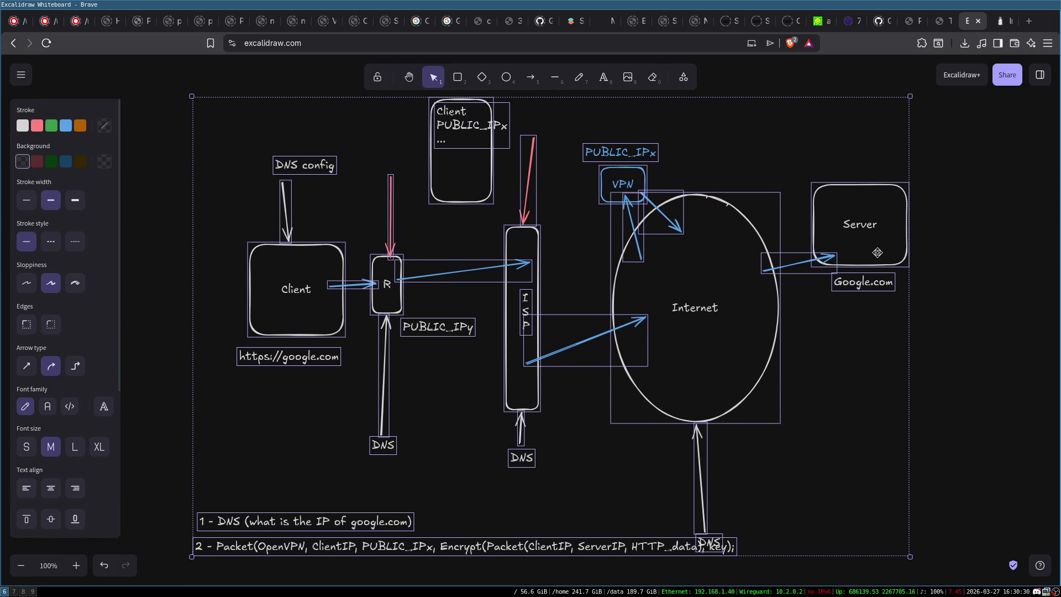
click(993, 283)
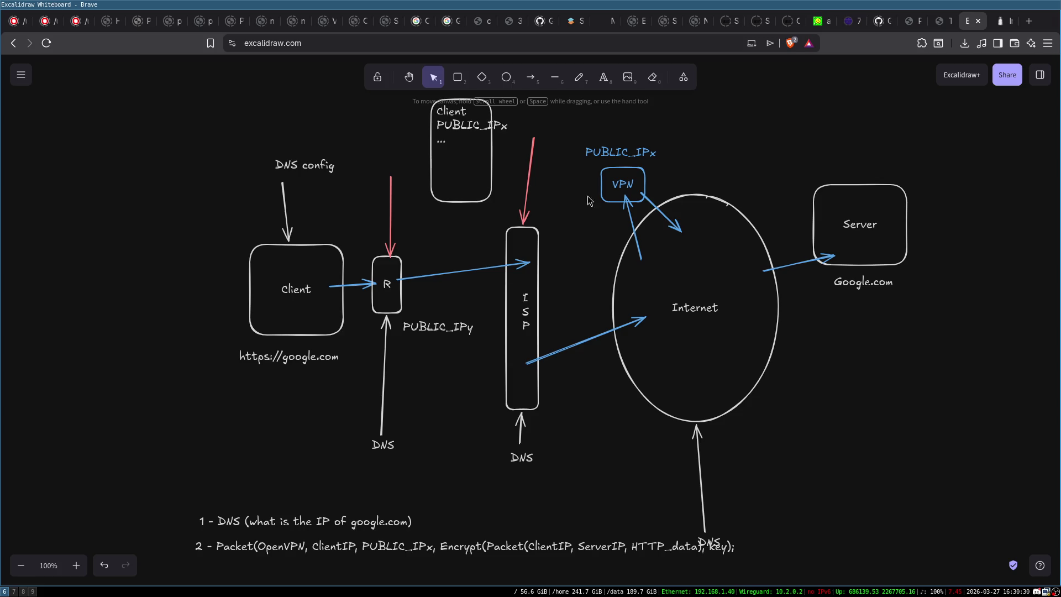
click(620, 179)
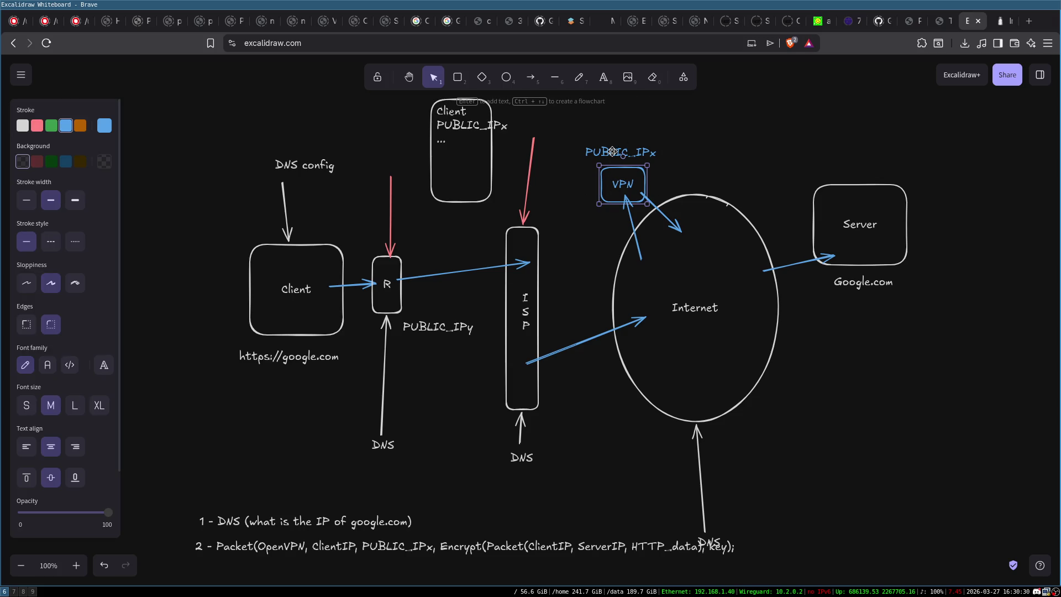
click(723, 134)
drag(580, 137, 663, 214)
click(703, 134)
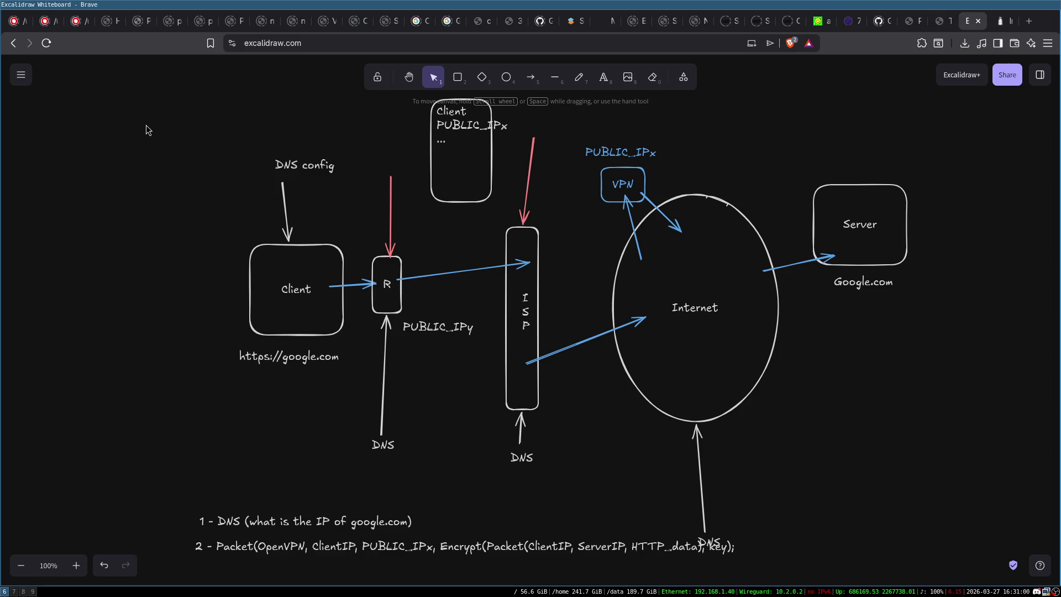
key(ctrl+a)
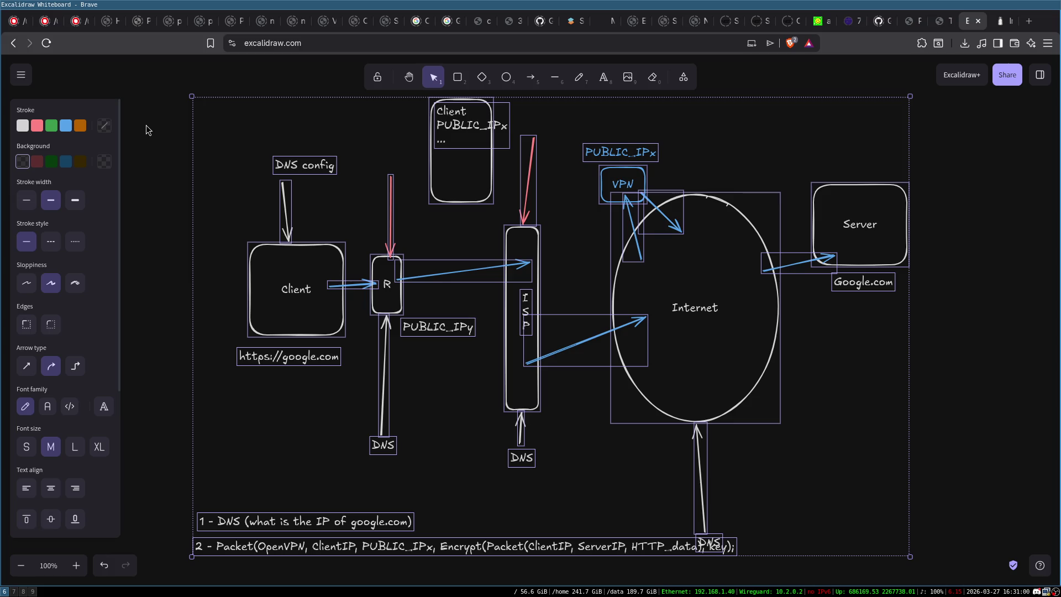
click(146, 126)
drag(577, 131, 677, 237)
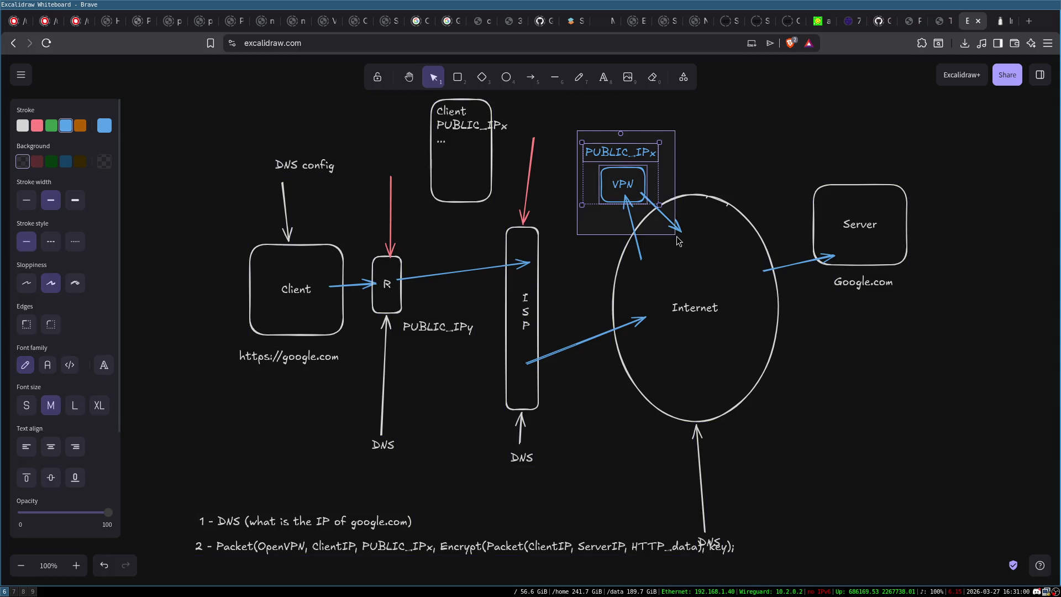
click(666, 173)
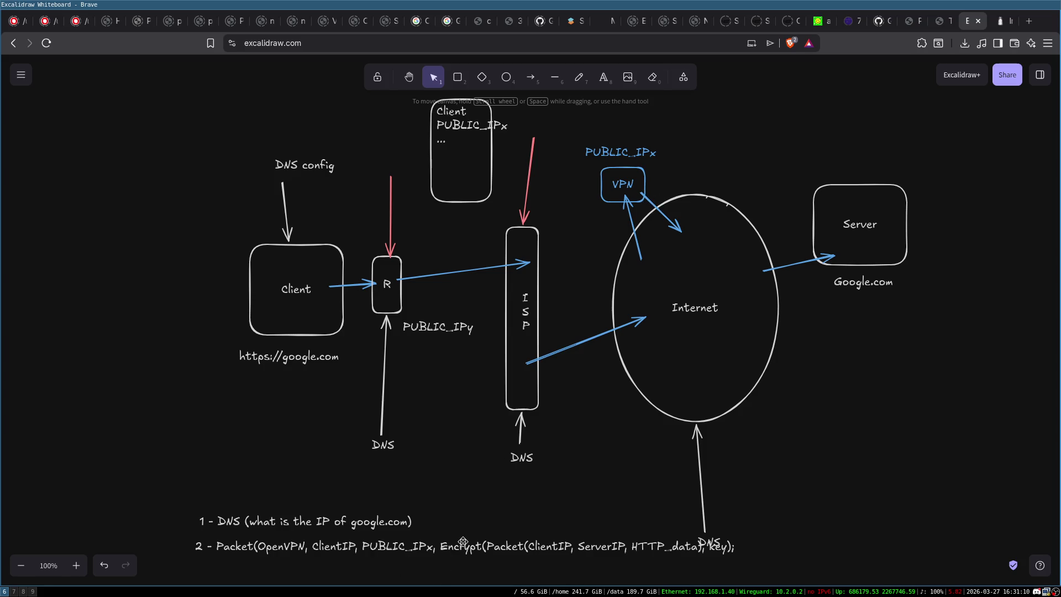
click(850, 237)
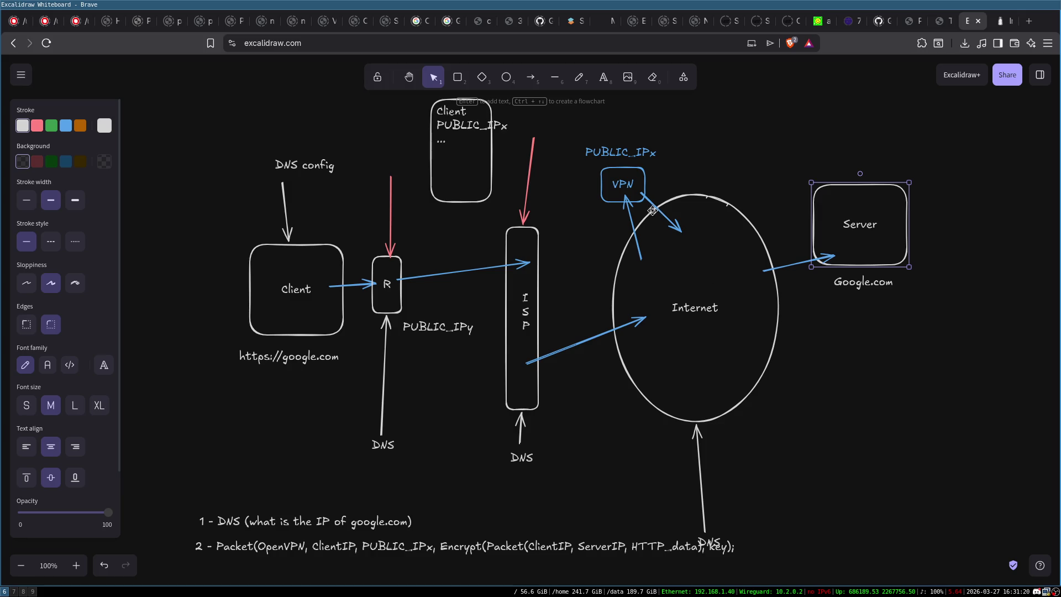
click(630, 186)
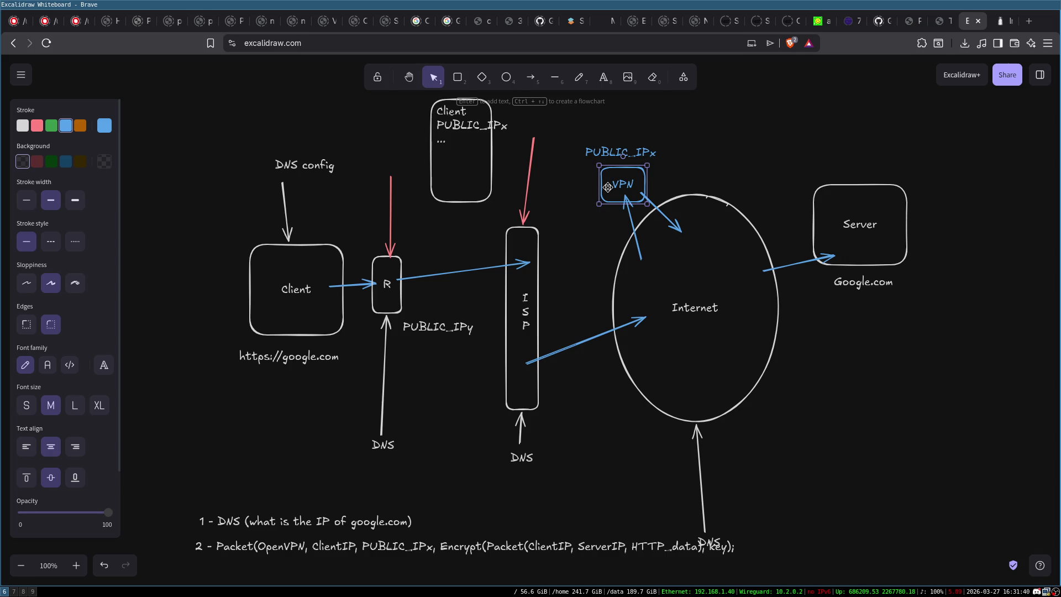
click(317, 275)
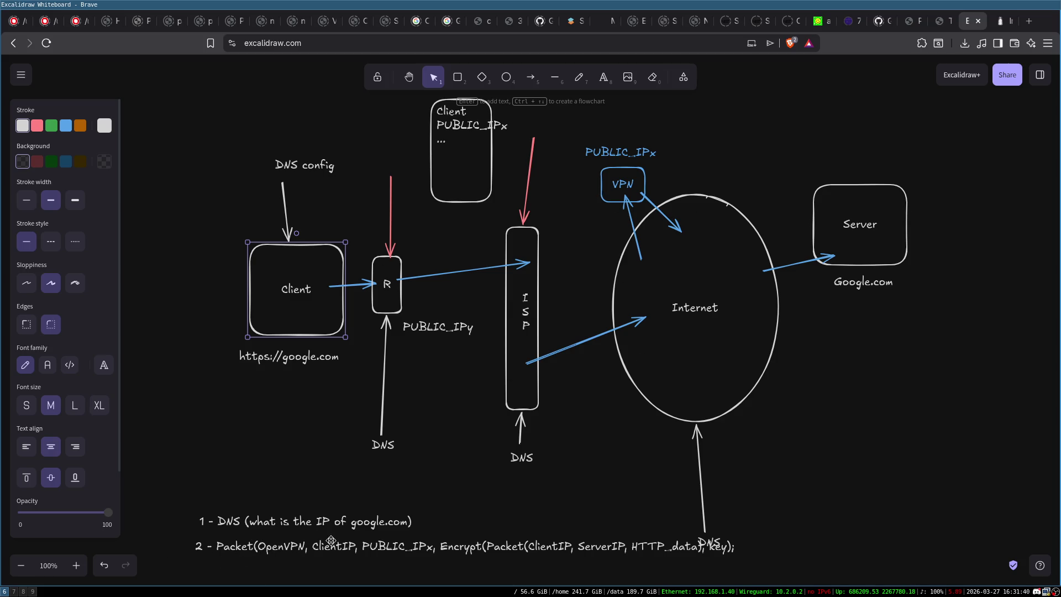
Delete both numbered note lines at the bottom of the canvas.
mouse_move(162, 496)
mouse_down()
mouse_move(321, 540)
mouse_move(863, 586)
mouse_up()
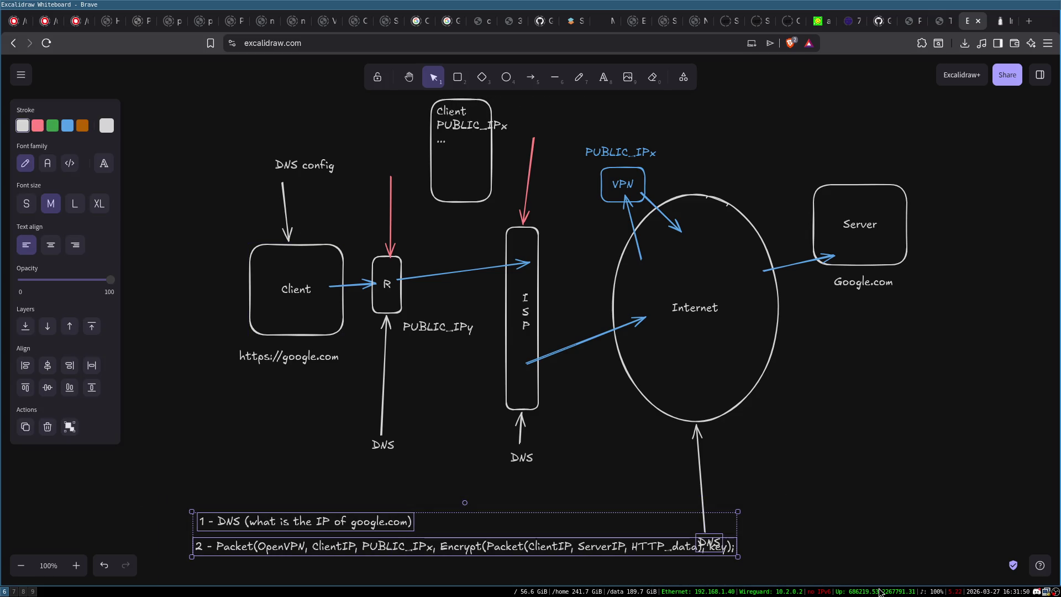
click(134, 482)
mouse_move(169, 490)
mouse_down()
mouse_move(267, 547)
mouse_move(497, 572)
mouse_move(733, 570)
mouse_up()
key(Delete)
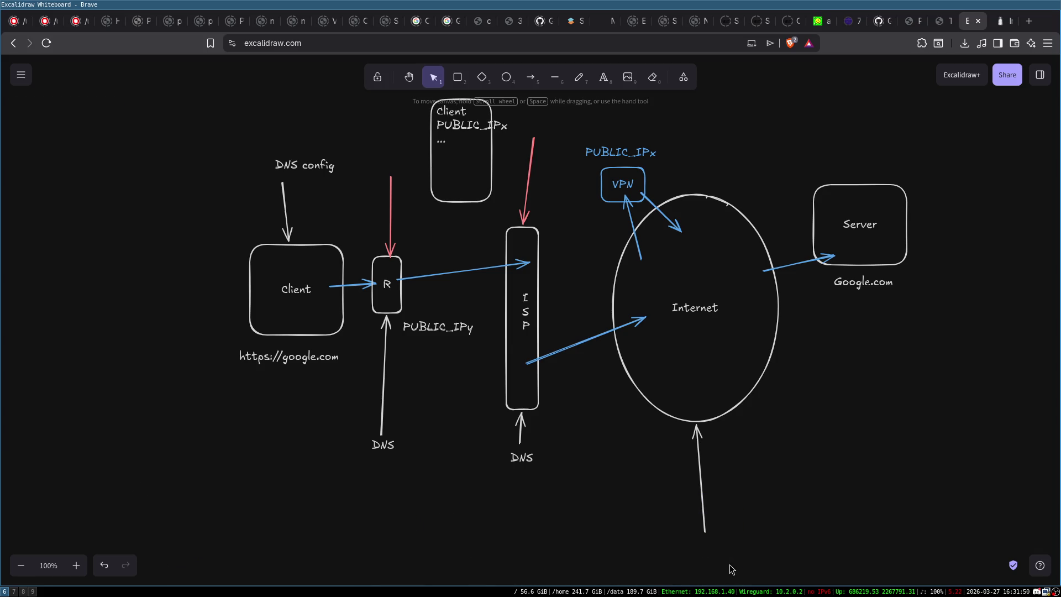
Duplicate the DNS label and place the copy at the tail of the arrow below Internet.
click(514, 467)
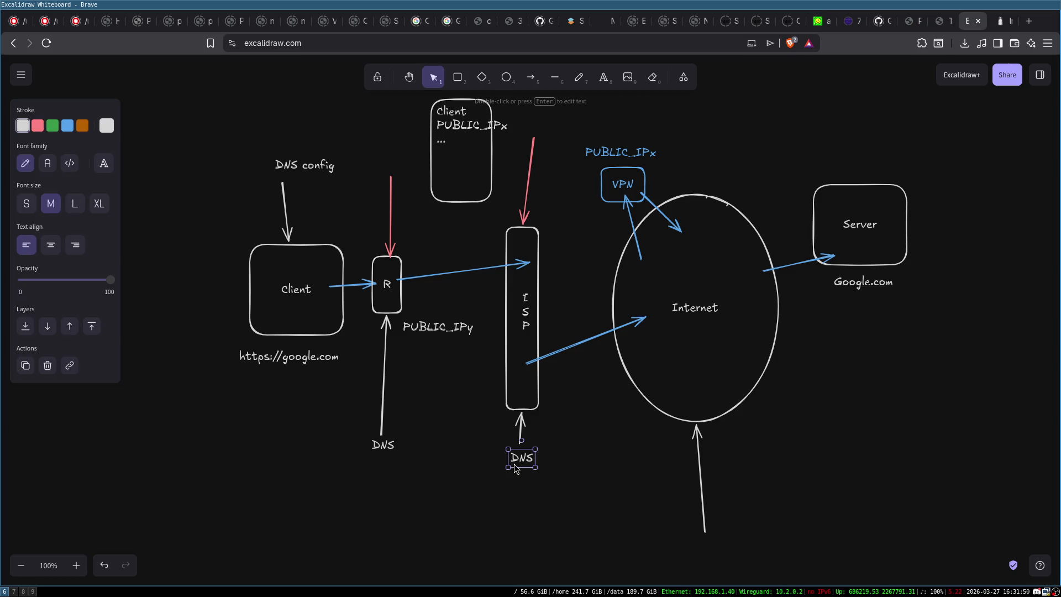
key(ctrl+c)
key(ctrl+v)
mouse_move(514, 467)
mouse_down()
mouse_move(553, 500)
mouse_move(708, 552)
mouse_up()
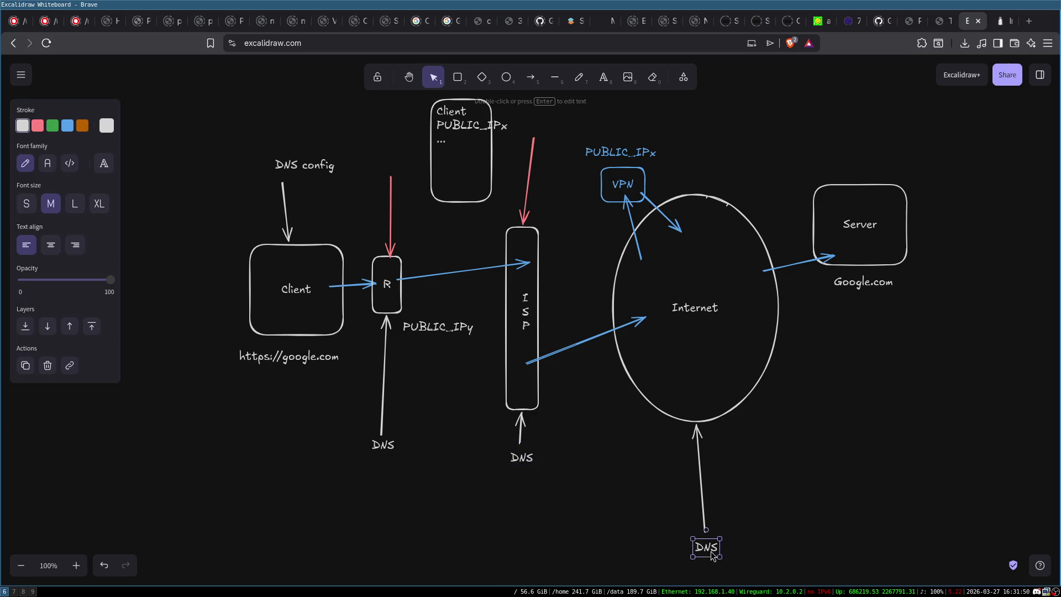
click(725, 525)
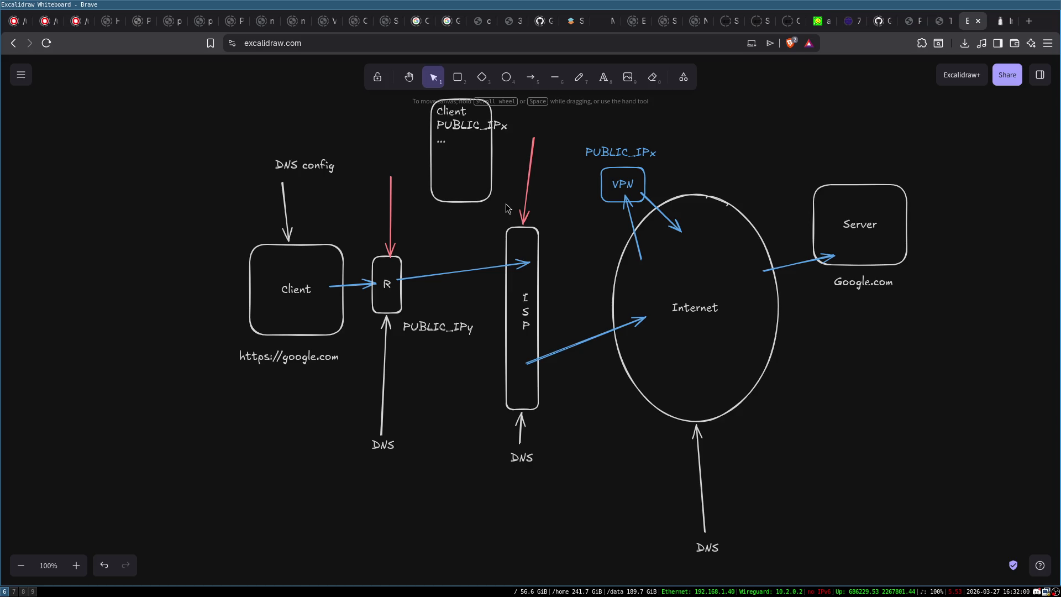
mouse_move(483, 209)
mouse_down()
mouse_move(575, 561)
mouse_move(584, 485)
mouse_up()
click(585, 485)
click(397, 269)
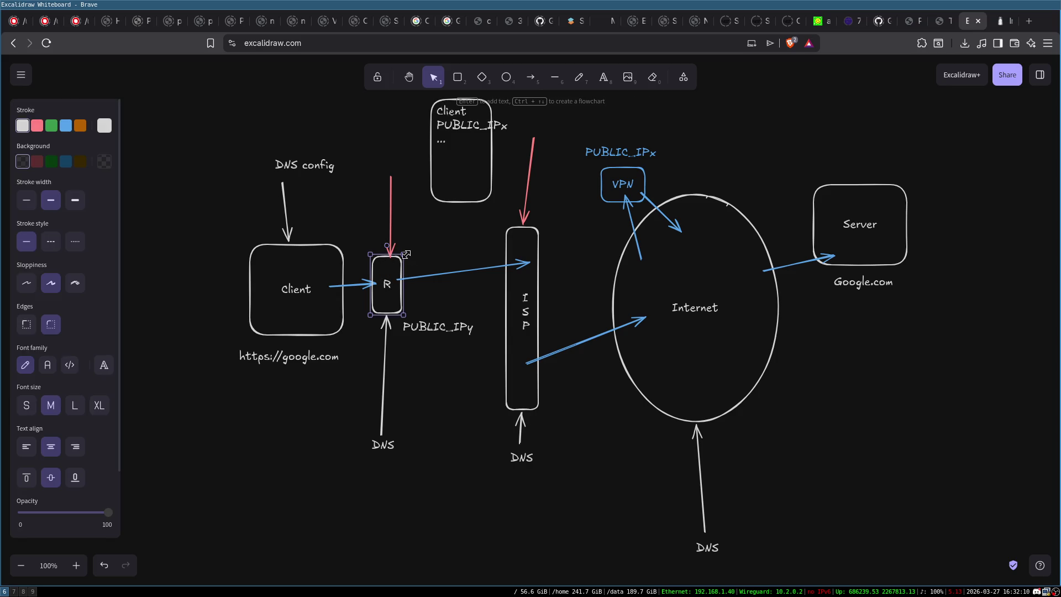
click(362, 148)
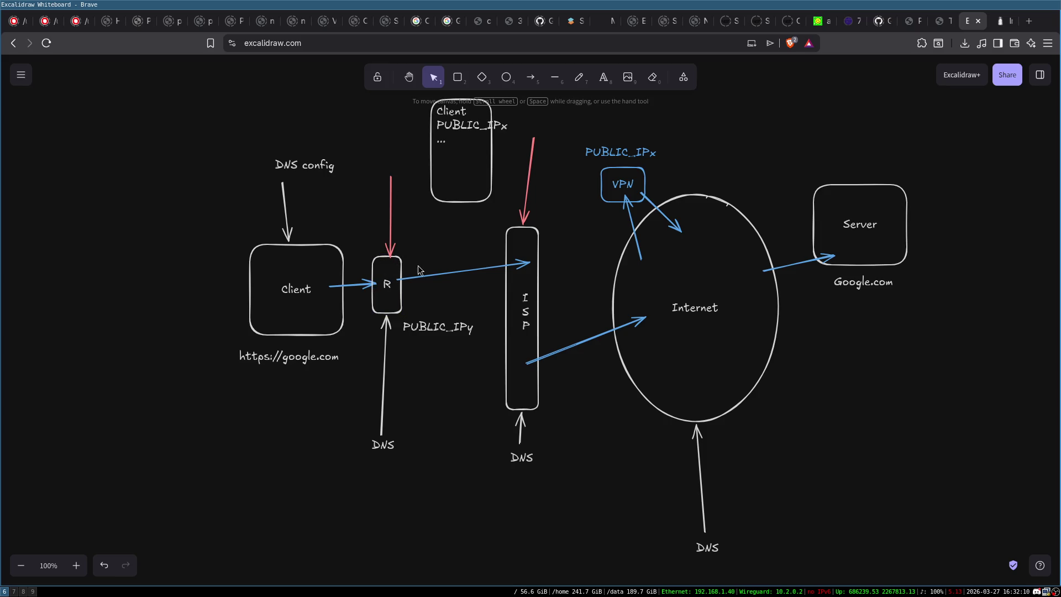
click(432, 240)
click(388, 282)
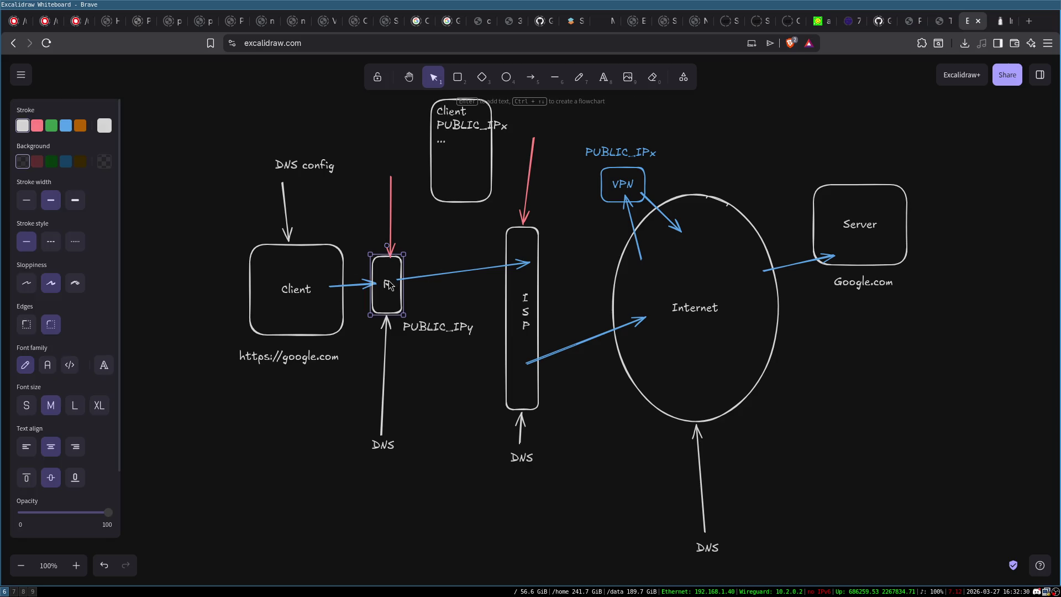
click(526, 285)
click(539, 283)
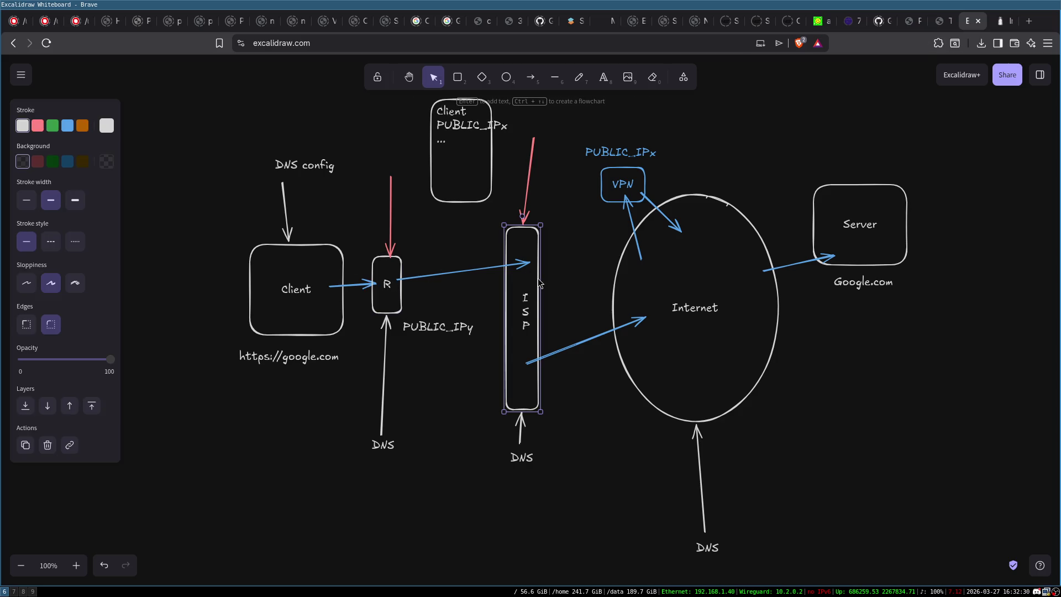
click(401, 297)
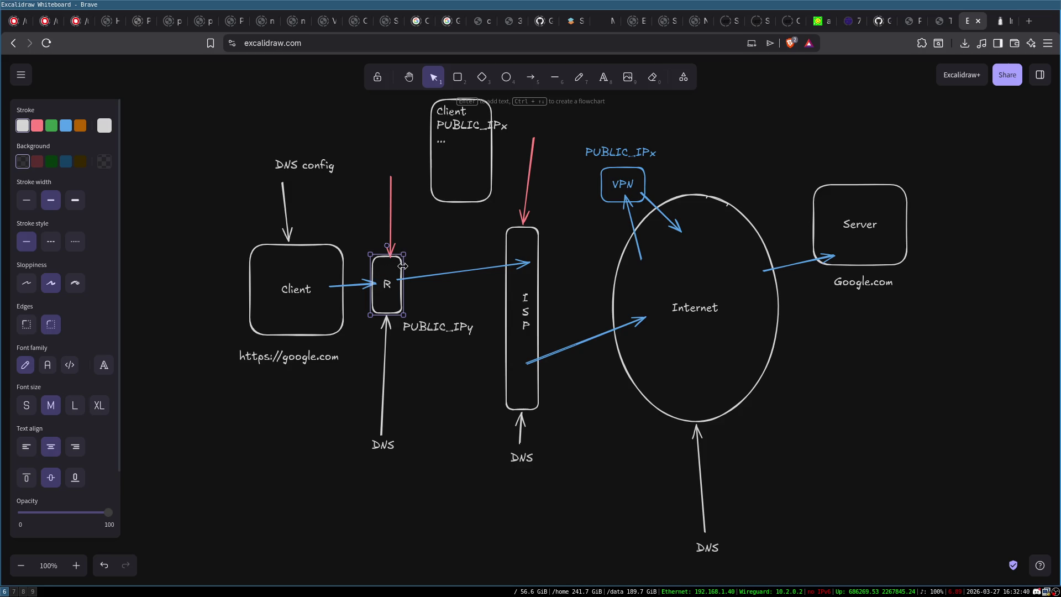
click(419, 227)
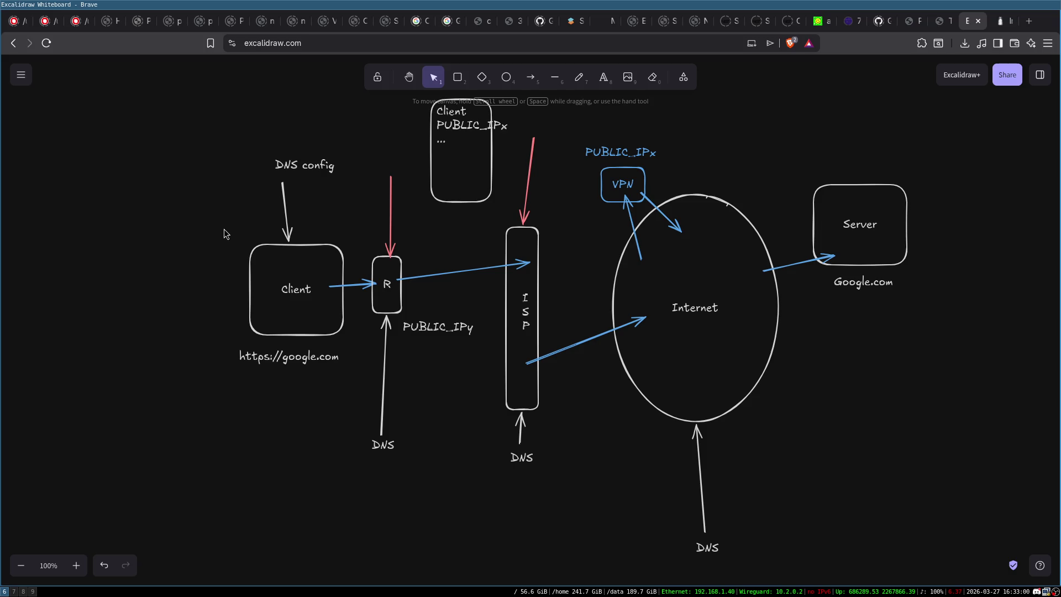
drag(357, 236, 431, 362)
click(440, 379)
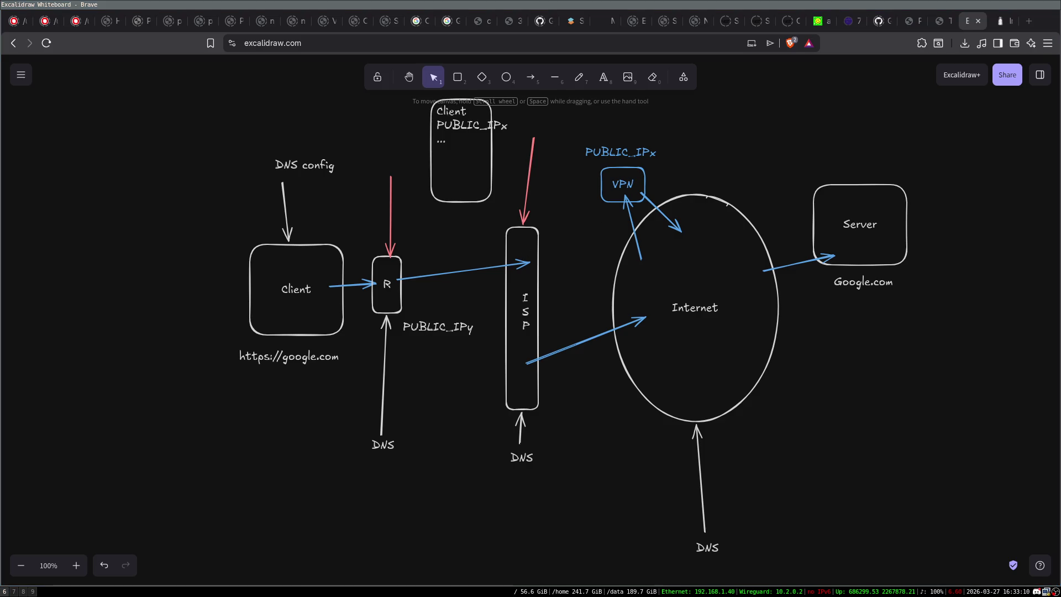
click(397, 278)
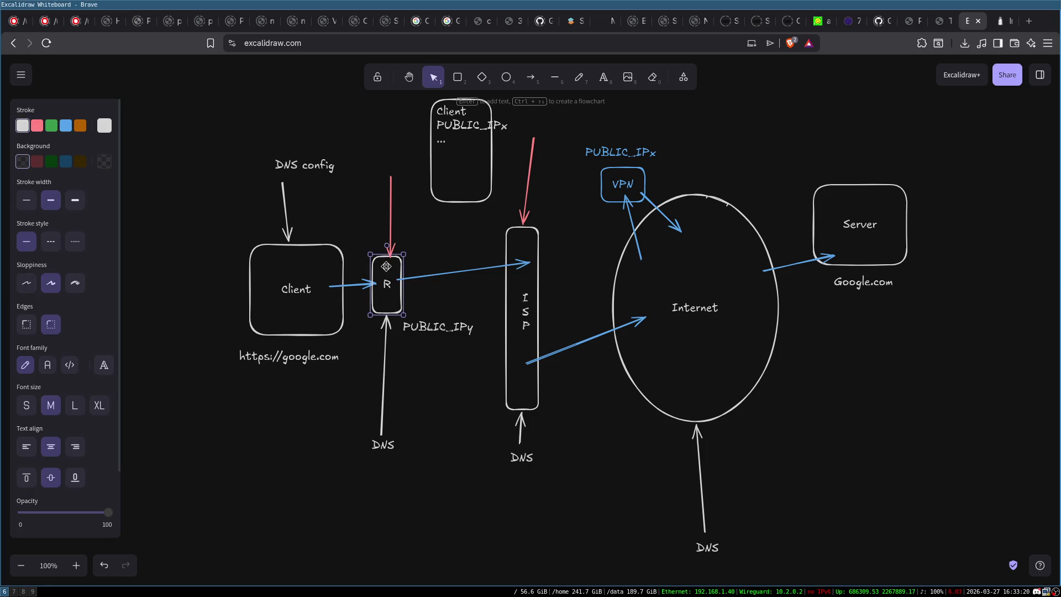
click(404, 323)
click(426, 363)
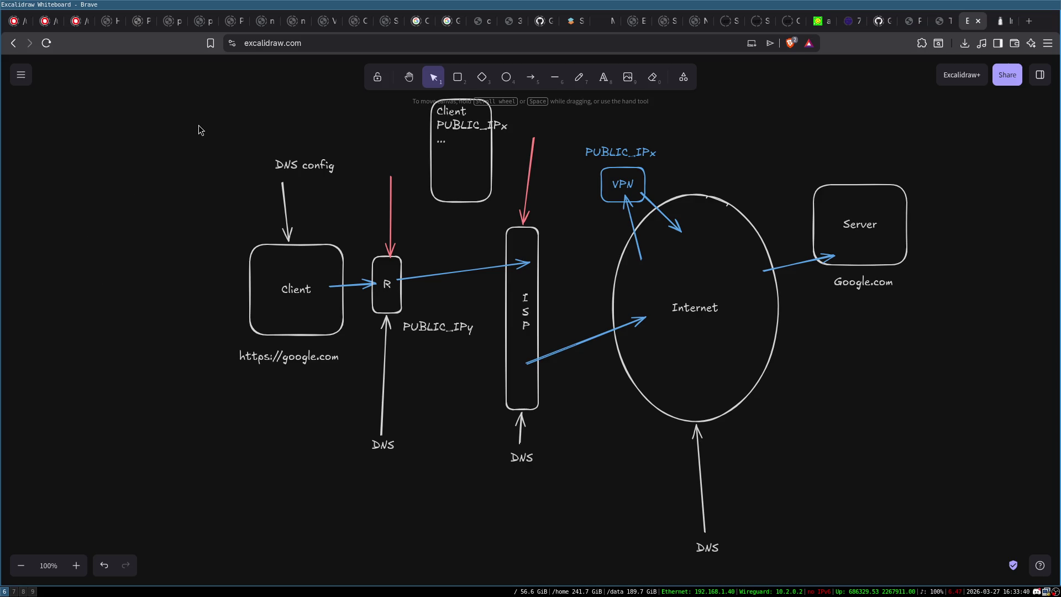
mouse_move(215, 78)
mouse_down()
mouse_move(924, 516)
mouse_move(923, 564)
mouse_up()
click(950, 419)
Search DuckDuckGo for 'noise protocol' in a new tab and open the Wikipedia Noise article.
key(ctrl+t)
text(noise protocol)
key(Return)
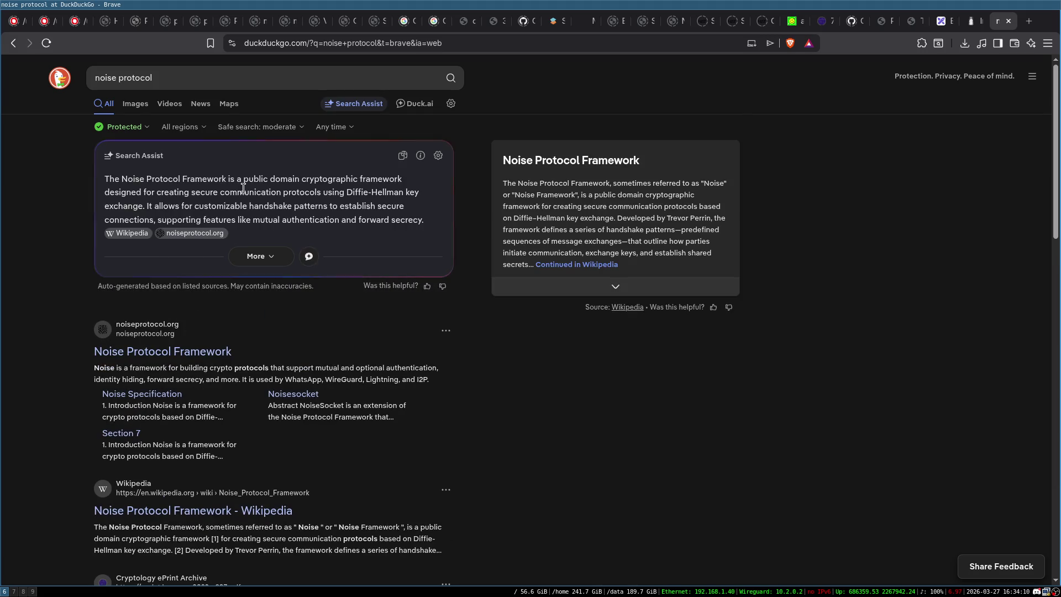
click(438, 155)
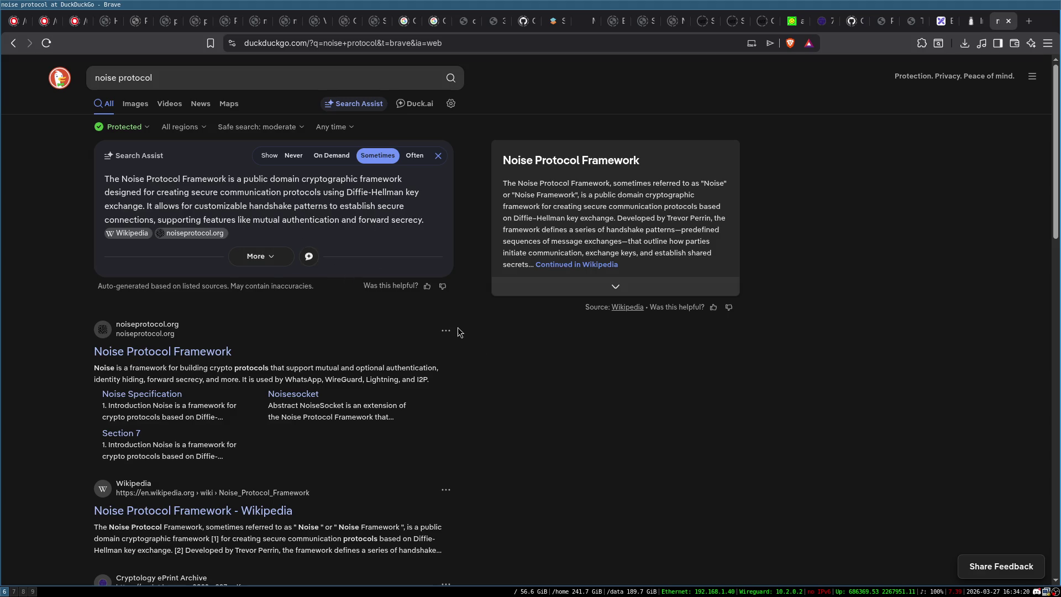
click(579, 264)
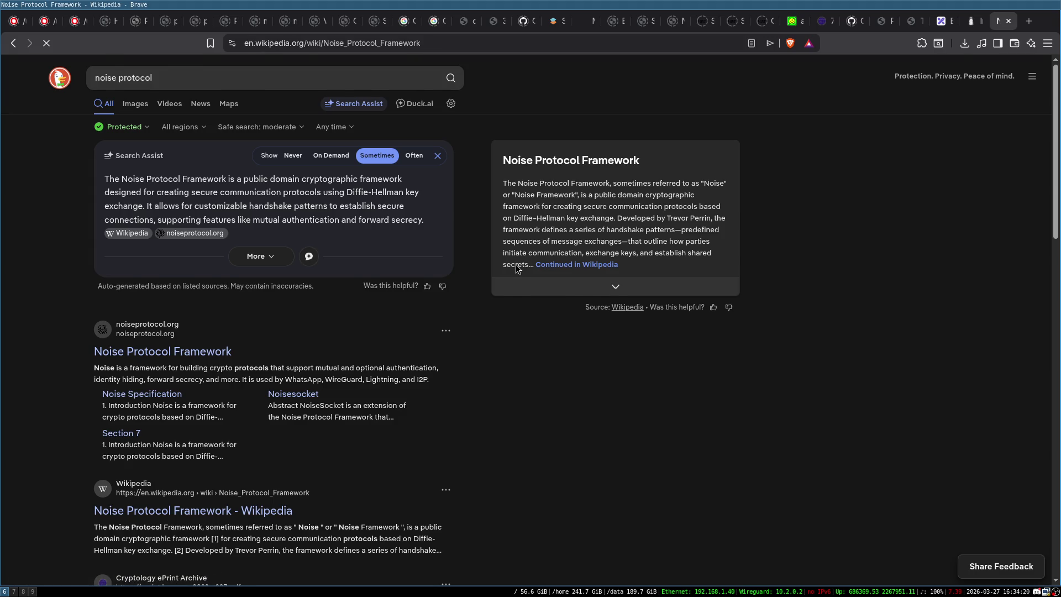
Read through the Noise Protocol Framework article on Wikipedia.
scroll(425, 290, down, 4)
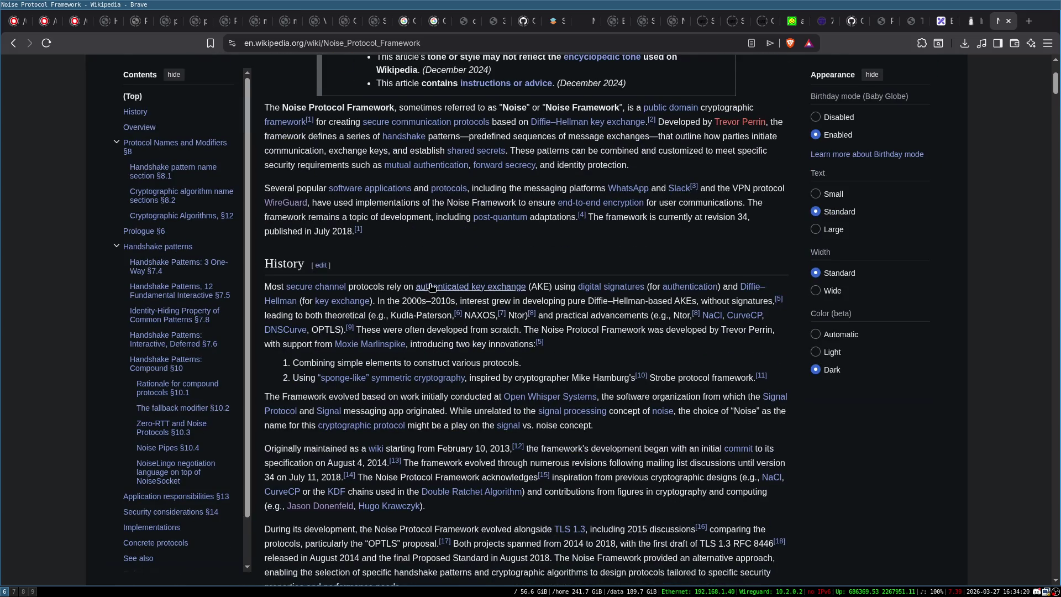
scroll(432, 289, down, 3)
scroll(564, 232, down, 1)
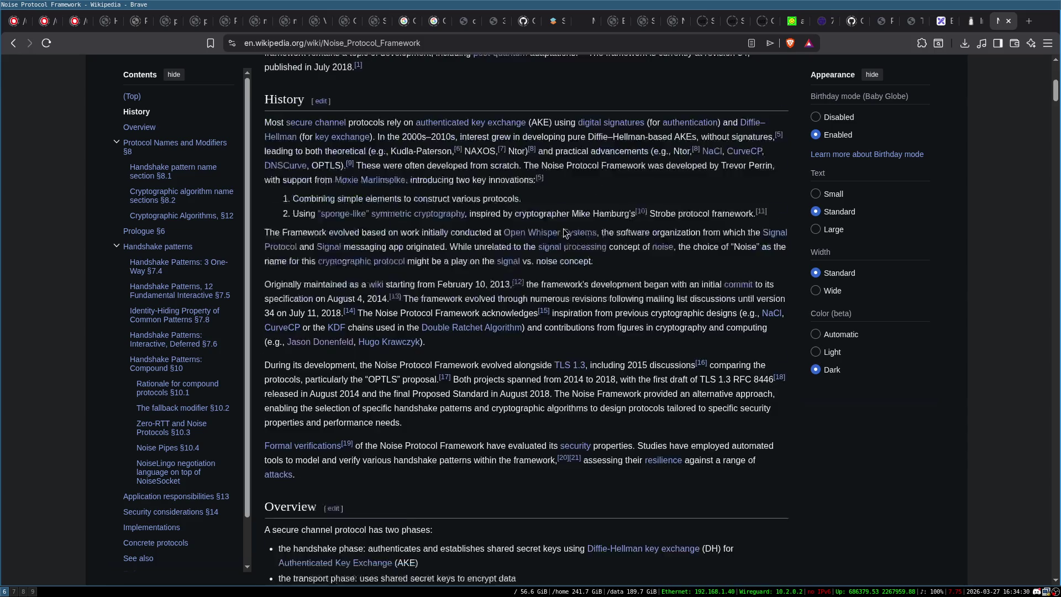
scroll(565, 232, down, 6)
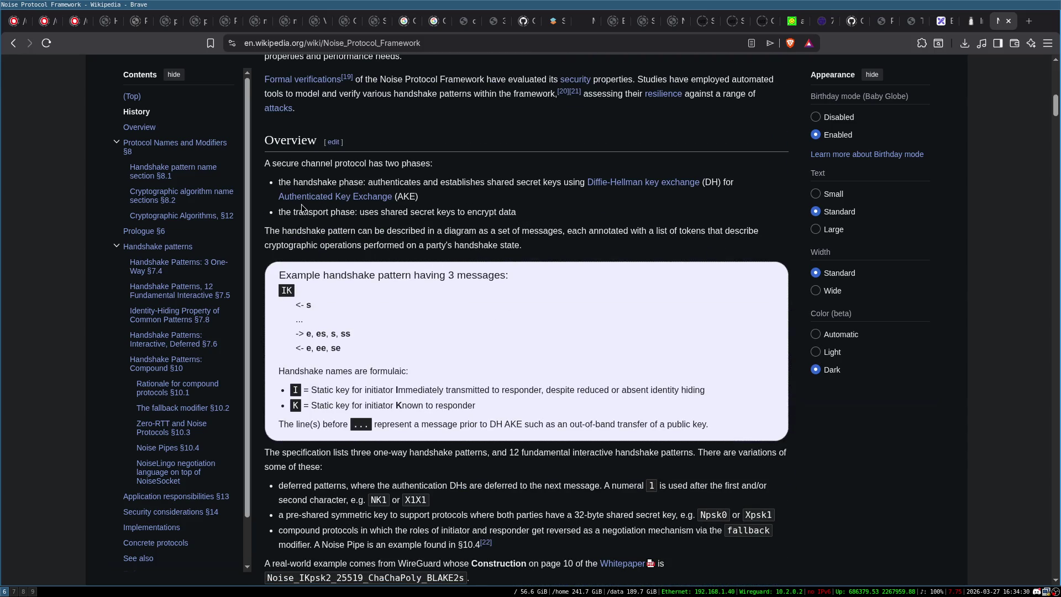
scroll(558, 212, down, 6)
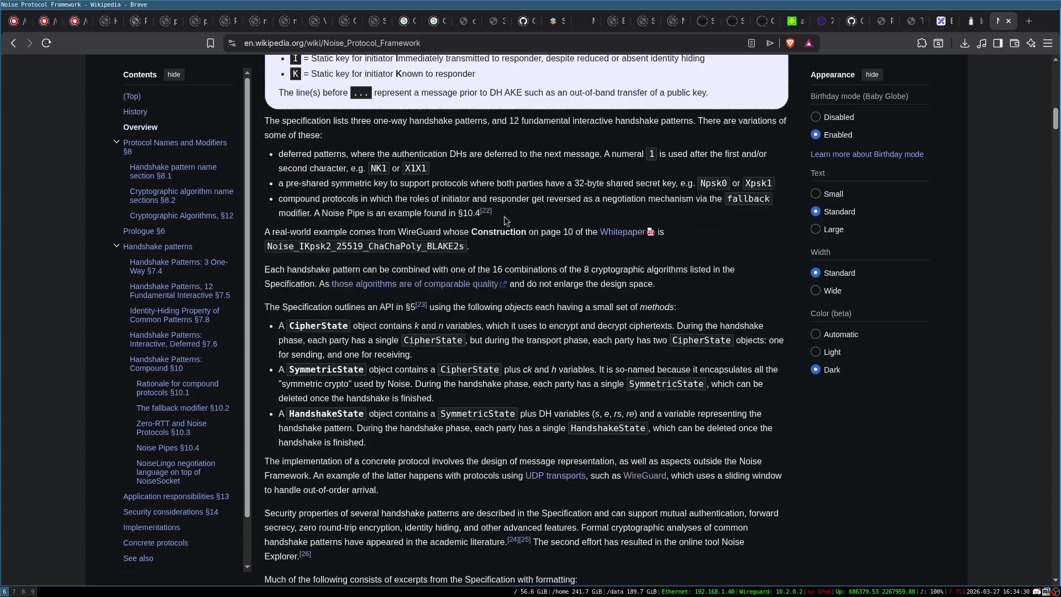
scroll(497, 218, down, 10)
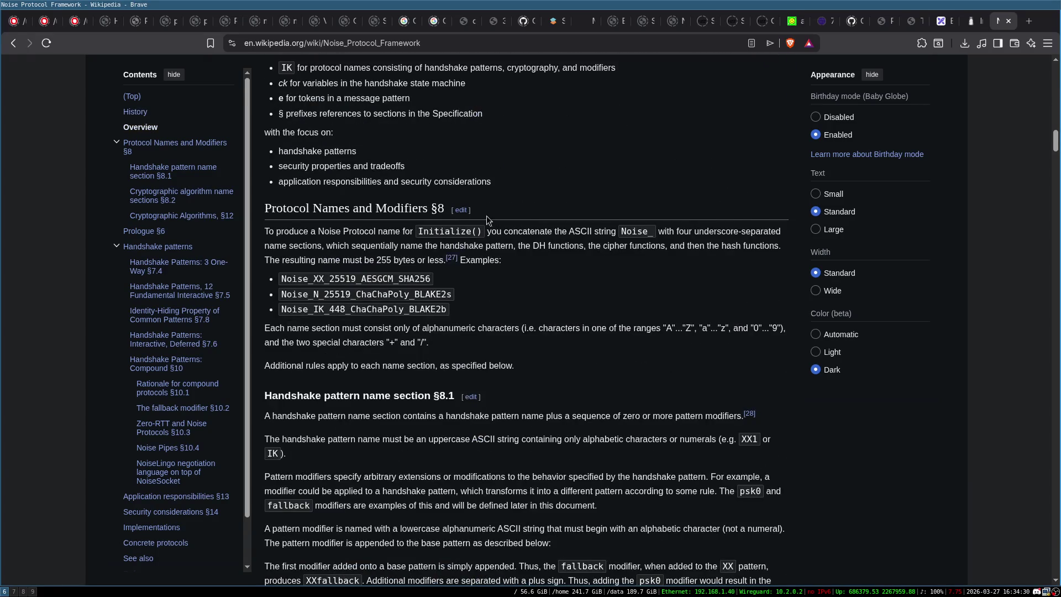
scroll(578, 246, down, 10)
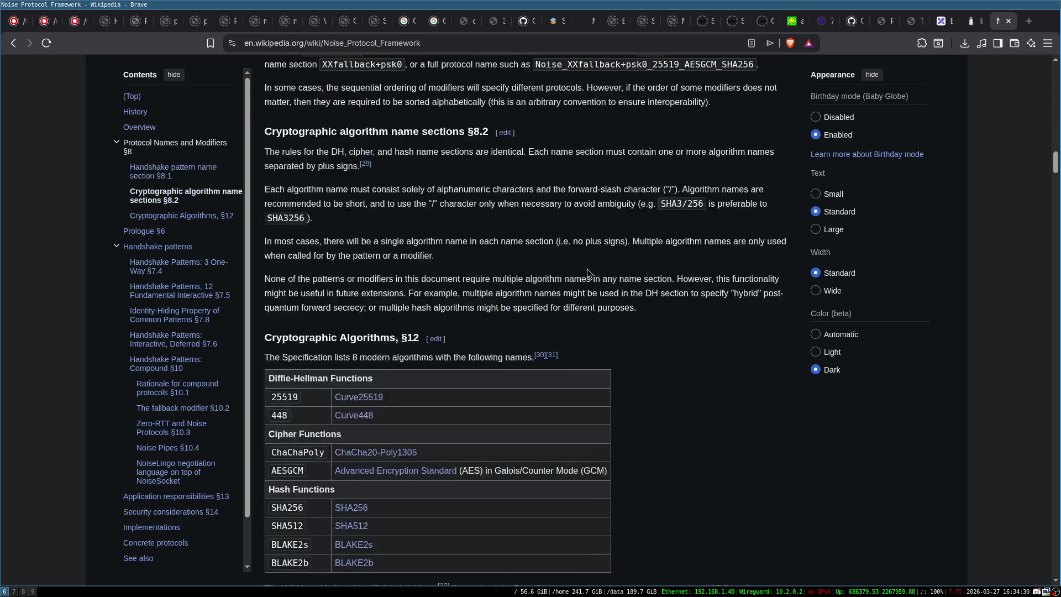
scroll(583, 274, down, 3)
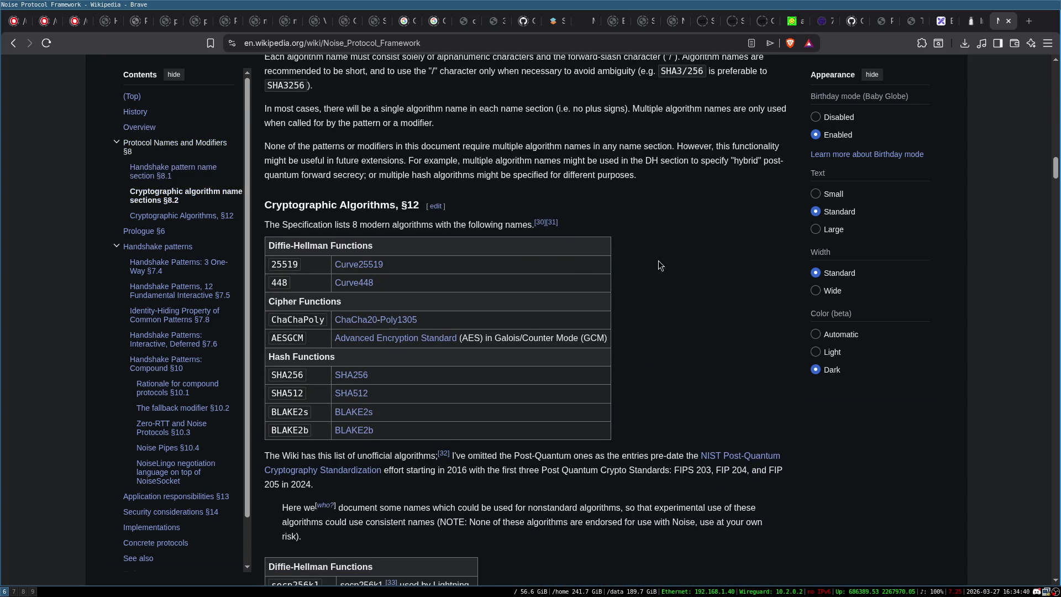
scroll(658, 262, down, 8)
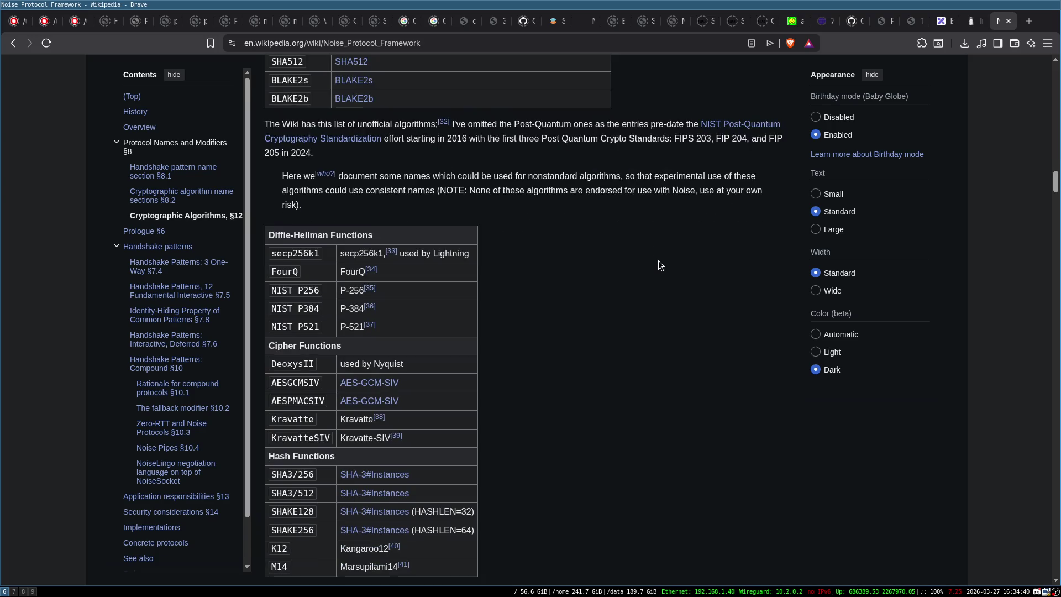
scroll(658, 261, down, 5)
scroll(658, 261, up, 5)
scroll(630, 312, down, 6)
scroll(631, 316, down, 10)
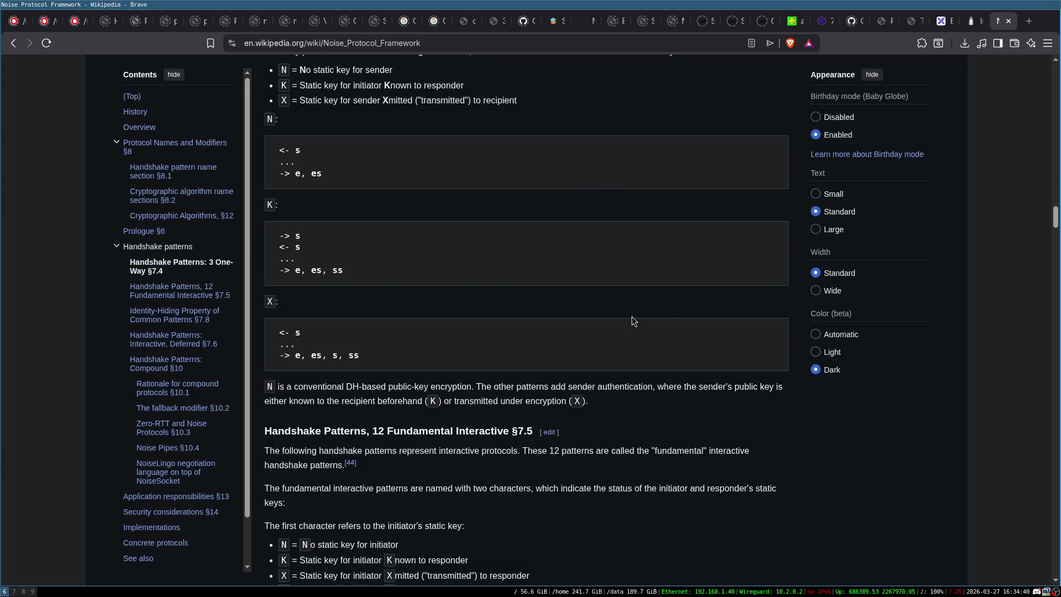
Close the Wikipedia tab and return to the Excalidraw diagram.
key(ctrl+w)
mouse_move(148, 82)
mouse_down()
mouse_move(971, 372)
mouse_move(987, 568)
mouse_up()
key(Escape)
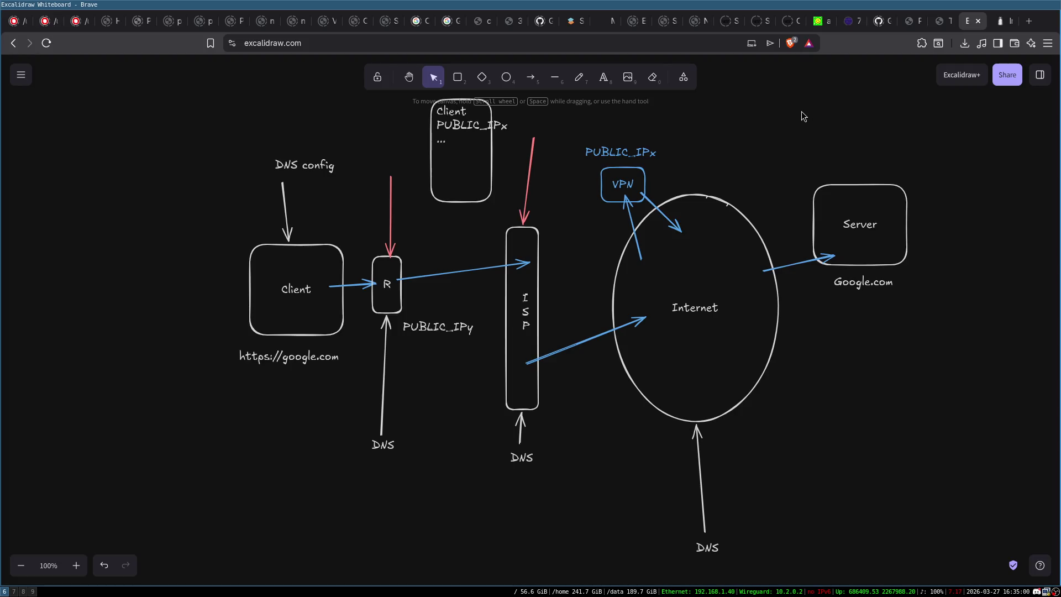
Move the Client/PUBLIC_IPx box and its text to the top-left, above the DNS config label.
mouse_move(576, 135)
mouse_down()
mouse_move(664, 221)
mouse_move(702, 276)
mouse_up()
click(705, 133)
click(494, 148)
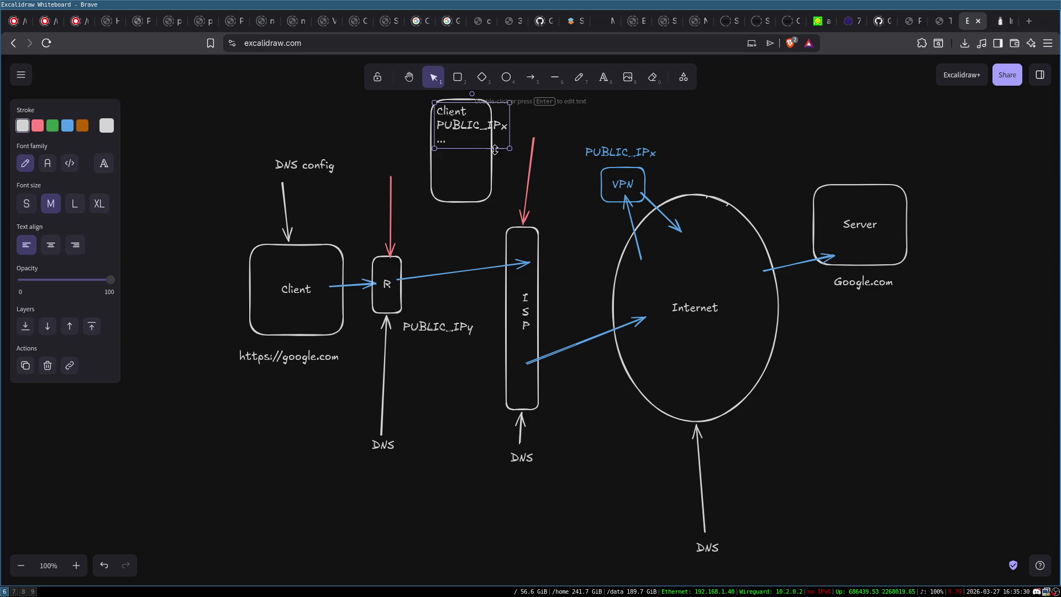
click(494, 148)
drag(491, 156, 526, 159)
mouse_move(414, 93)
mouse_down()
mouse_move(486, 163)
mouse_move(529, 230)
mouse_up()
mouse_move(505, 169)
mouse_down()
mouse_move(486, 177)
mouse_move(202, 157)
mouse_move(224, 150)
mouse_up()
click(416, 143)
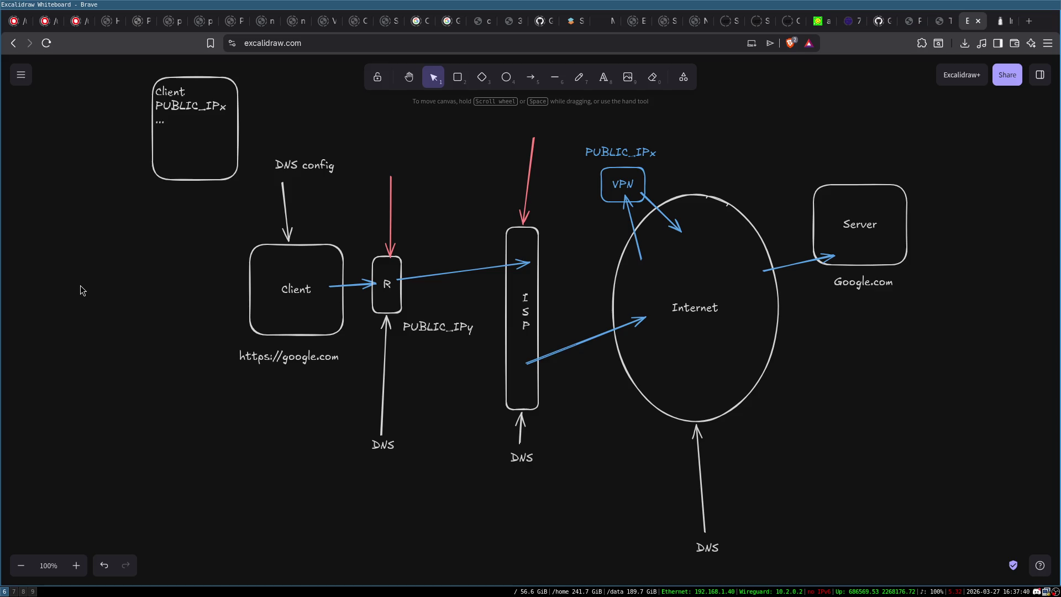
Select every element of the old client–router–ISP–Internet network diagram and delete it.
drag(132, 63, 581, 293)
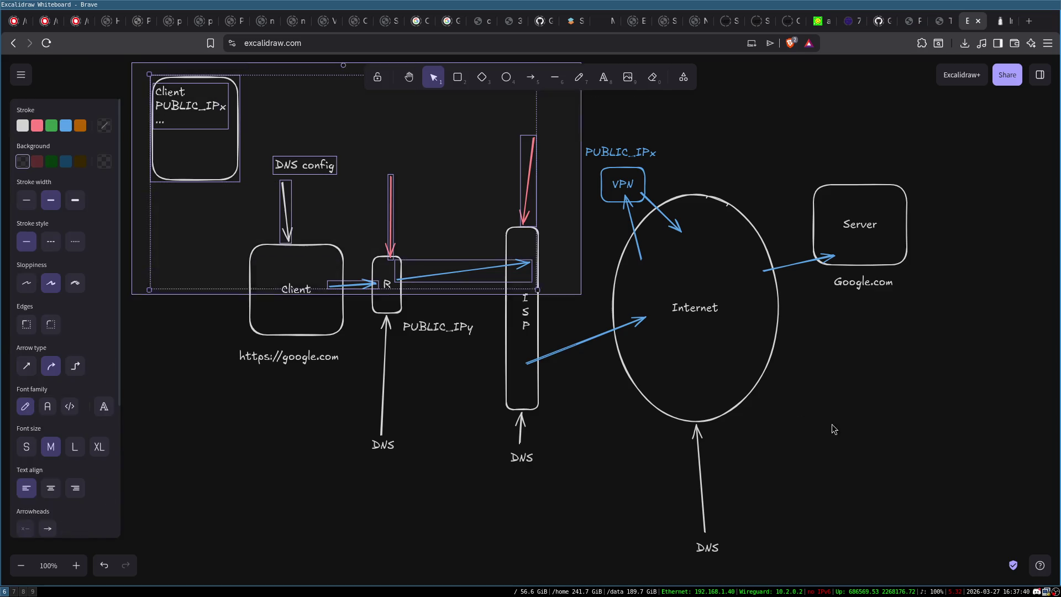
key(ctrl+a)
key(Delete)
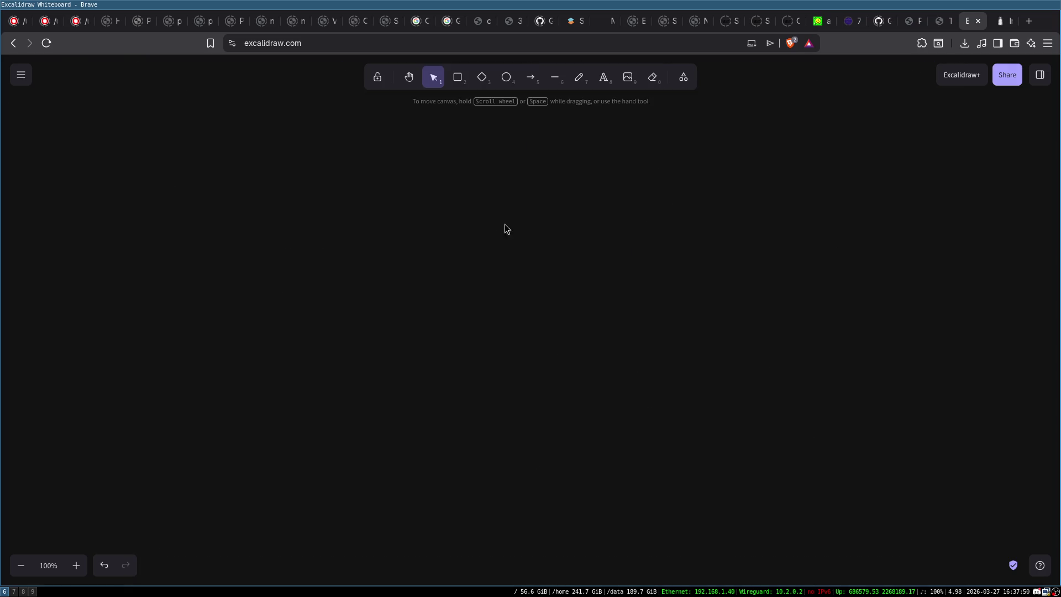
Draw the radio's rounded rectangle body and a tall vertical antenna line.
click(458, 77)
mouse_move(236, 198)
mouse_down()
mouse_move(346, 303)
mouse_move(361, 406)
mouse_up()
drag(286, 218, 379, 297)
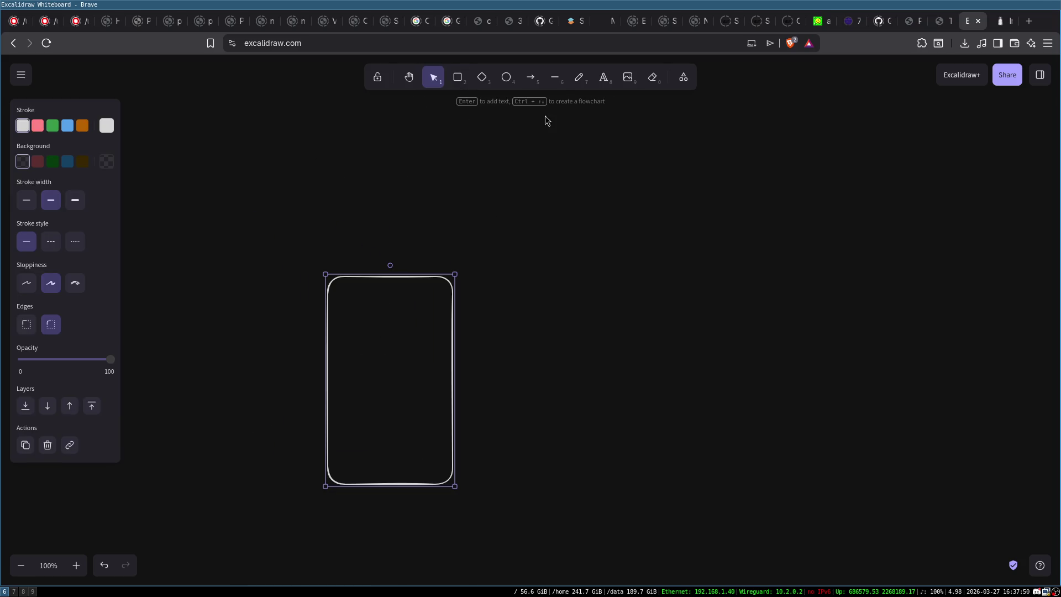
click(545, 120)
click(554, 77)
mouse_move(356, 169)
mouse_down()
mouse_move(346, 220)
mouse_move(355, 293)
mouse_move(441, 355)
mouse_up()
click(462, 80)
Remove the extra inner rectangle and stretch the inner screen down to fill the body.
click(458, 77)
mouse_move(347, 383)
mouse_down()
mouse_move(430, 480)
mouse_move(429, 461)
mouse_up()
key(Delete)
click(399, 359)
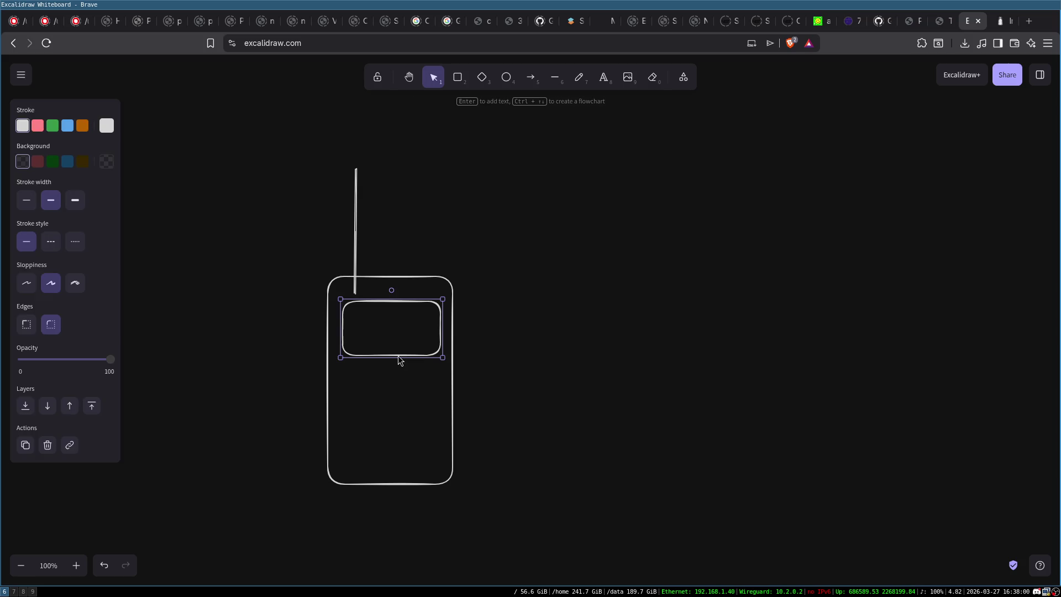
drag(390, 357, 390, 465)
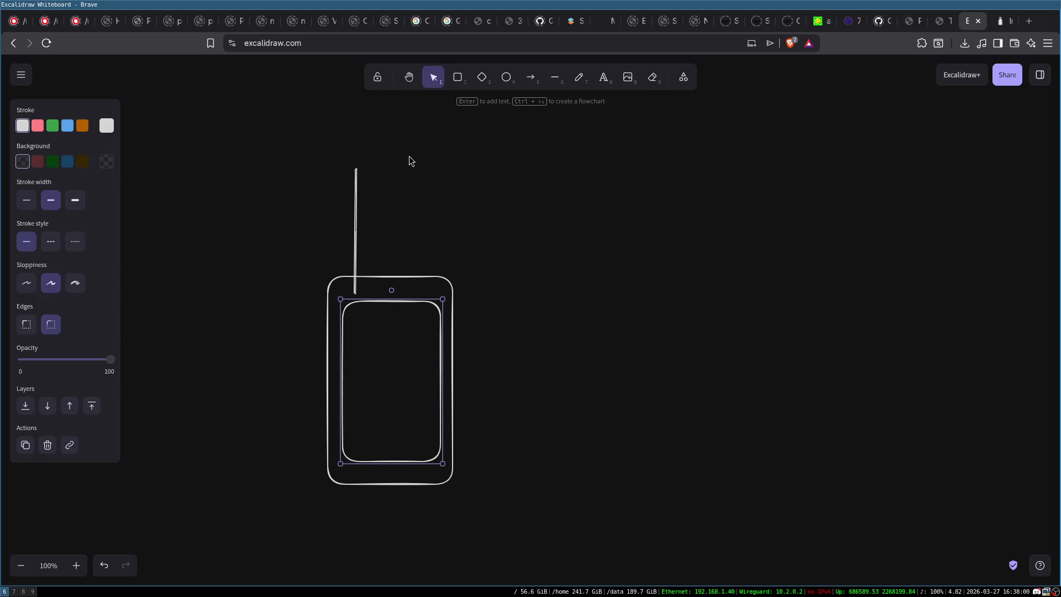
Add a 'Radio' text label beside the top of the antenna.
click(355, 194)
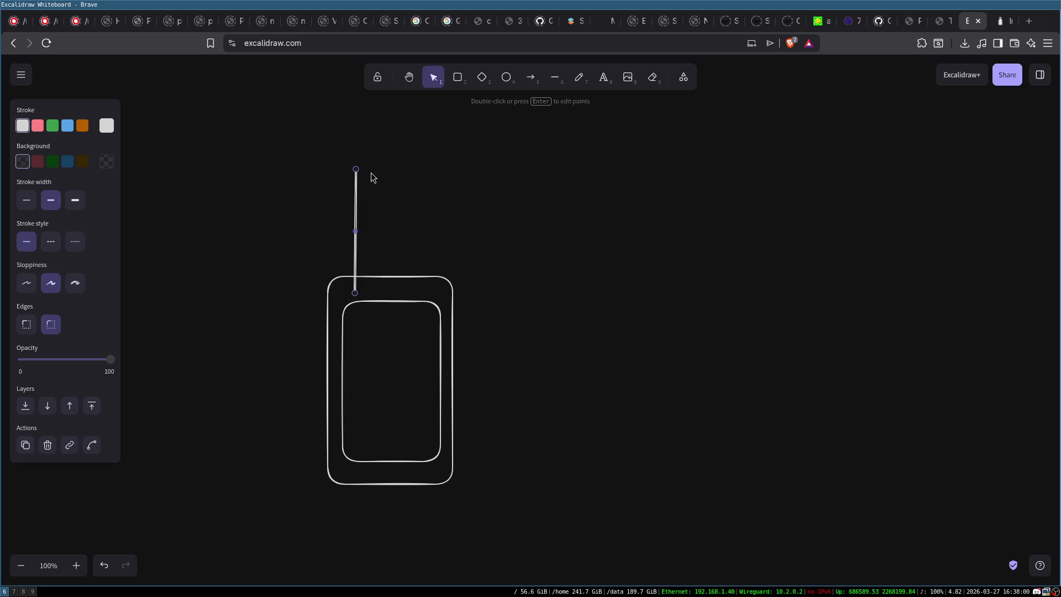
double_click(371, 173)
text(Radio)
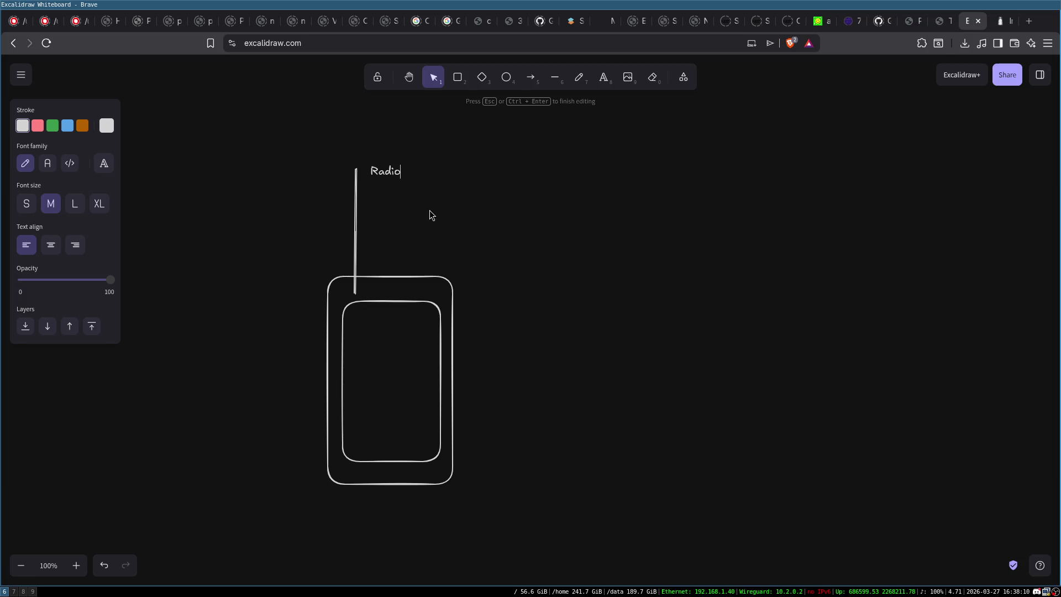
click(431, 207)
Copy the whole radio sketch and paste the duplicate to the right.
click(457, 77)
key(v)
mouse_move(305, 149)
mouse_down()
mouse_move(493, 462)
mouse_move(495, 518)
mouse_move(743, 236)
mouse_move(736, 335)
mouse_up()
key(ctrl+c)
key(ctrl+v)
click(515, 142)
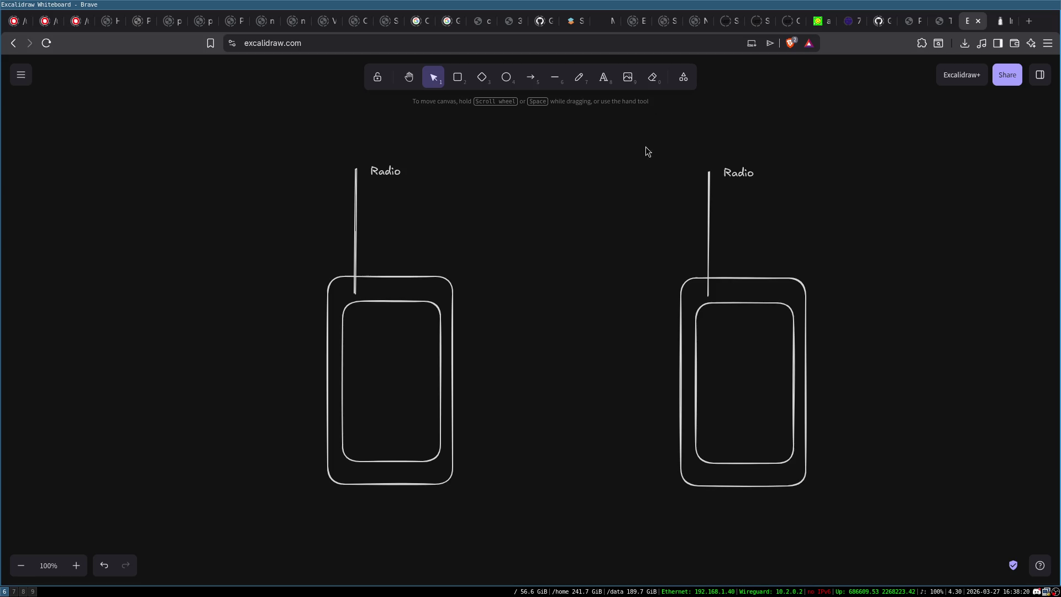
Draw a short second antenna line to the right of the left radio's tall antenna.
drag(646, 147, 846, 549)
click(480, 146)
click(554, 77)
drag(417, 203, 418, 291)
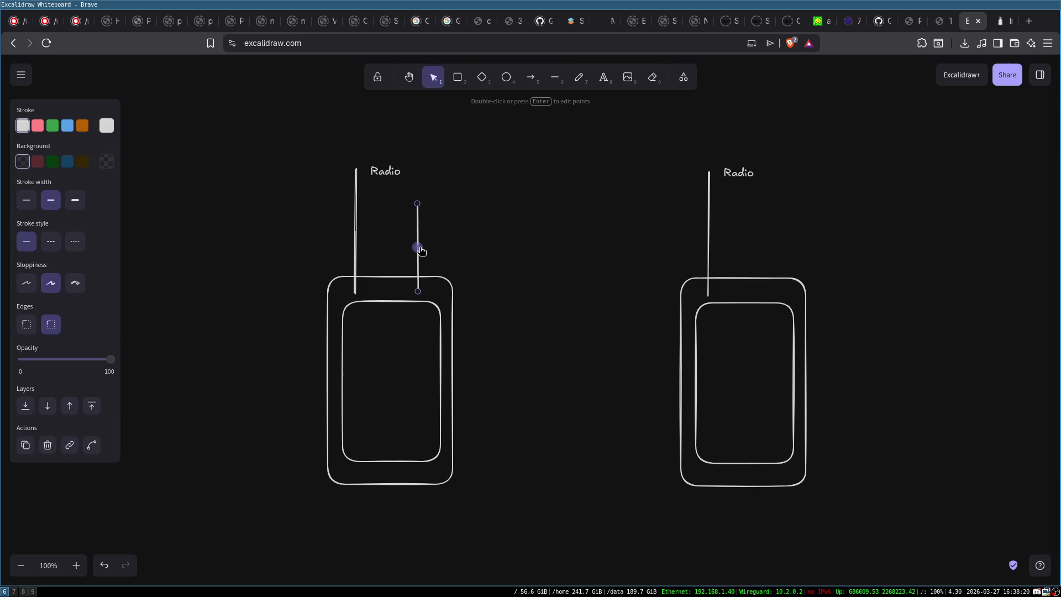
Copy the short antenna onto the right radio and check both left-radio antennas.
drag(418, 243, 779, 248)
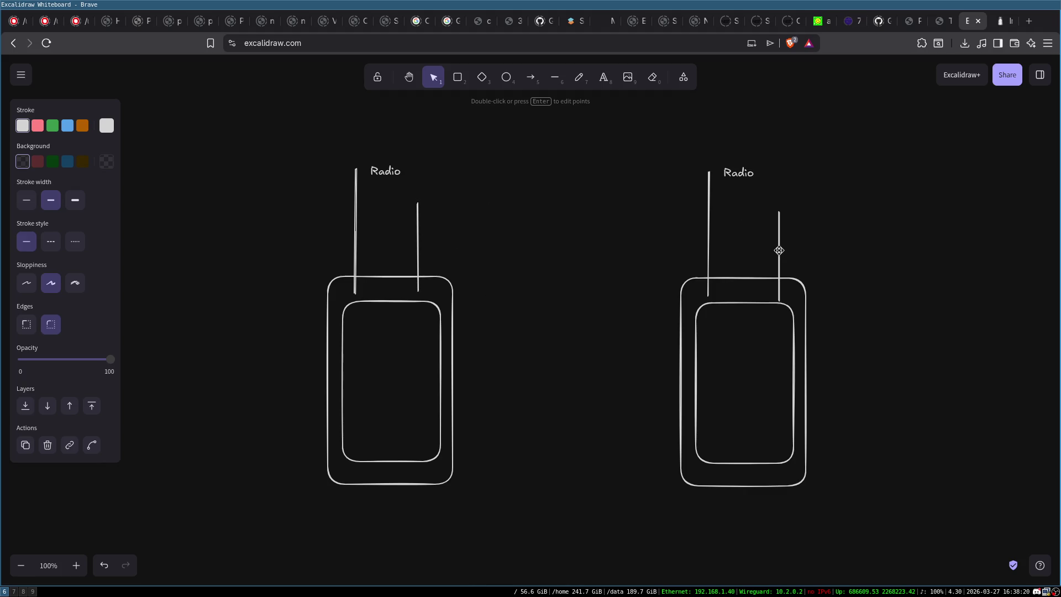
click(836, 241)
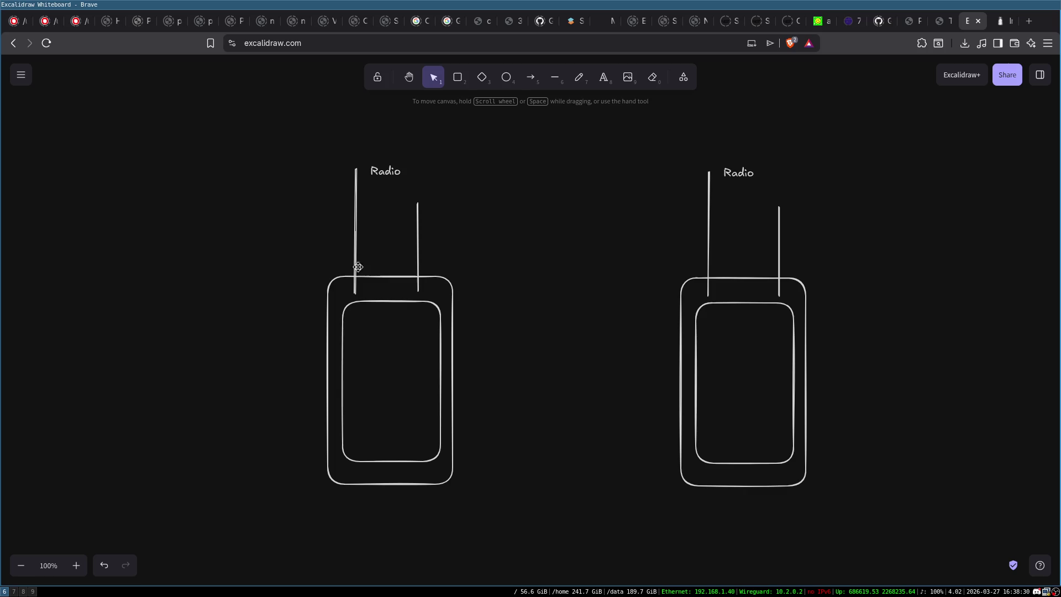
click(355, 195)
click(418, 237)
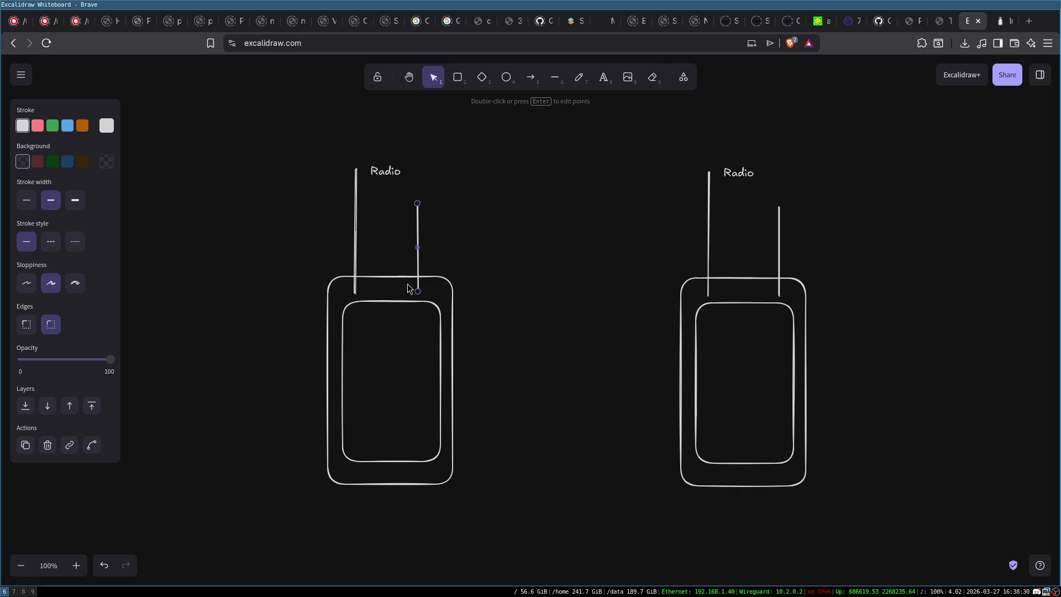
click(418, 330)
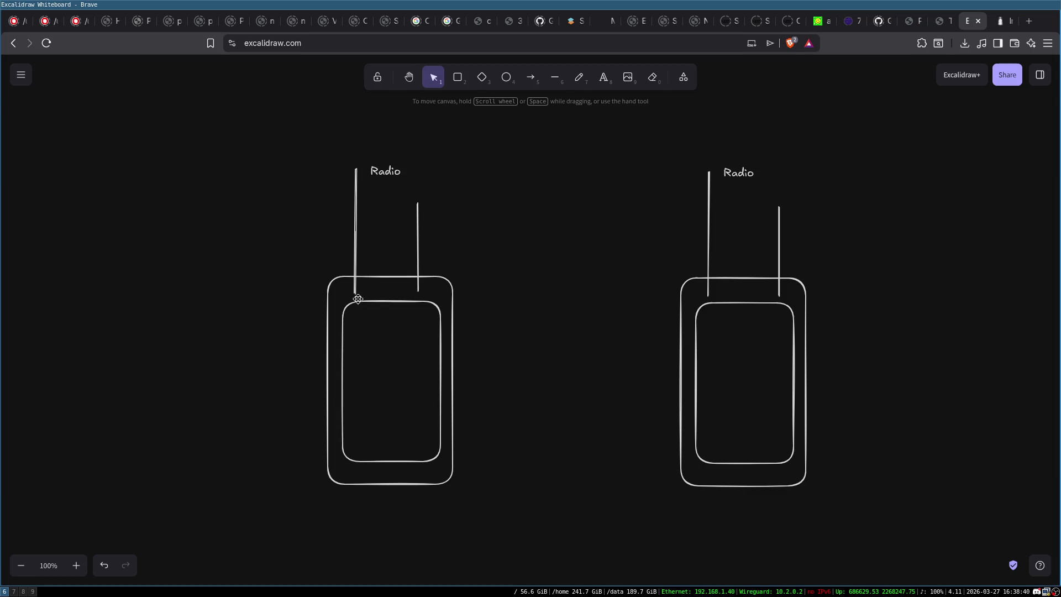
Draw a circle between the two radios, nudged slightly higher.
click(505, 77)
drag(505, 201, 584, 284)
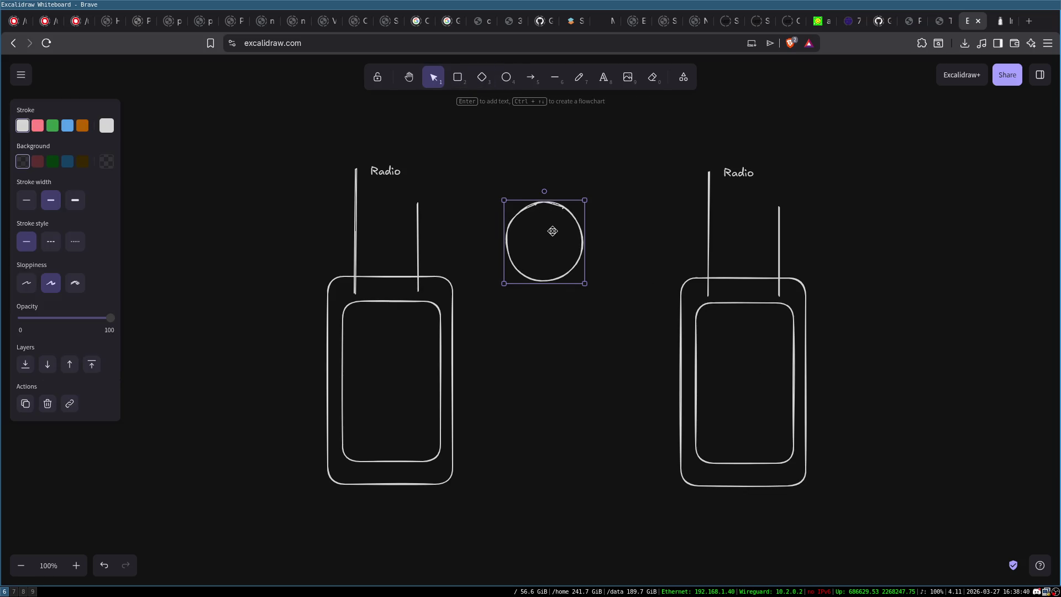
drag(553, 231, 557, 214)
Draw arrows from the left and right radios pointing into the circle.
click(530, 77)
drag(456, 398, 506, 247)
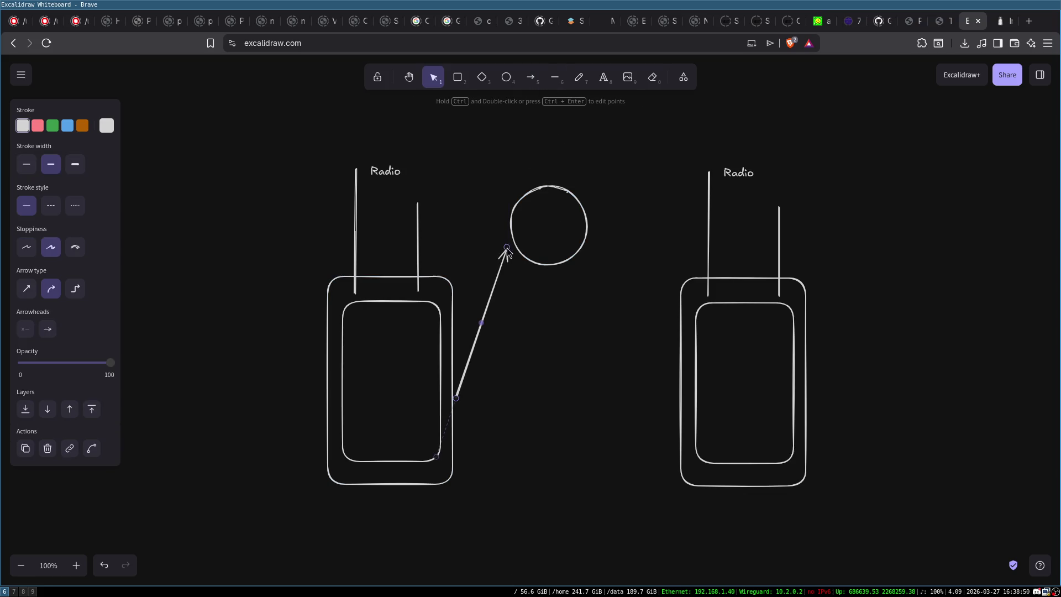
click(527, 77)
mouse_move(679, 379)
mouse_down()
mouse_move(558, 225)
mouse_move(562, 240)
mouse_up()
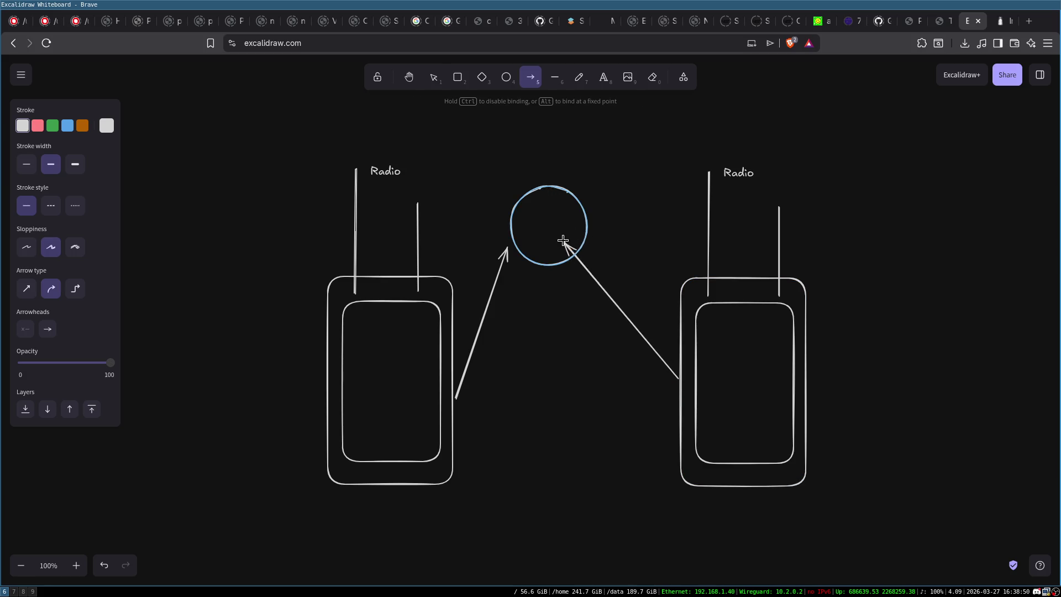
click(574, 356)
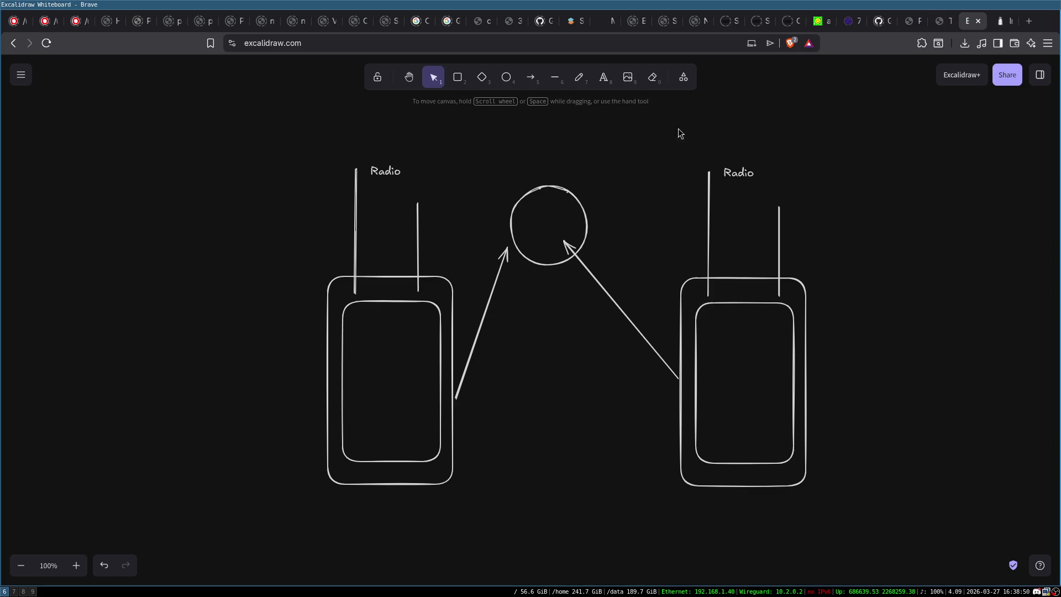
Select the left Radio label, then select the whole radio-link sketch.
drag(317, 143, 445, 284)
click(419, 183)
drag(337, 151, 416, 207)
click(435, 166)
mouse_move(279, 128)
mouse_down()
mouse_move(397, 195)
mouse_move(814, 540)
mouse_up()
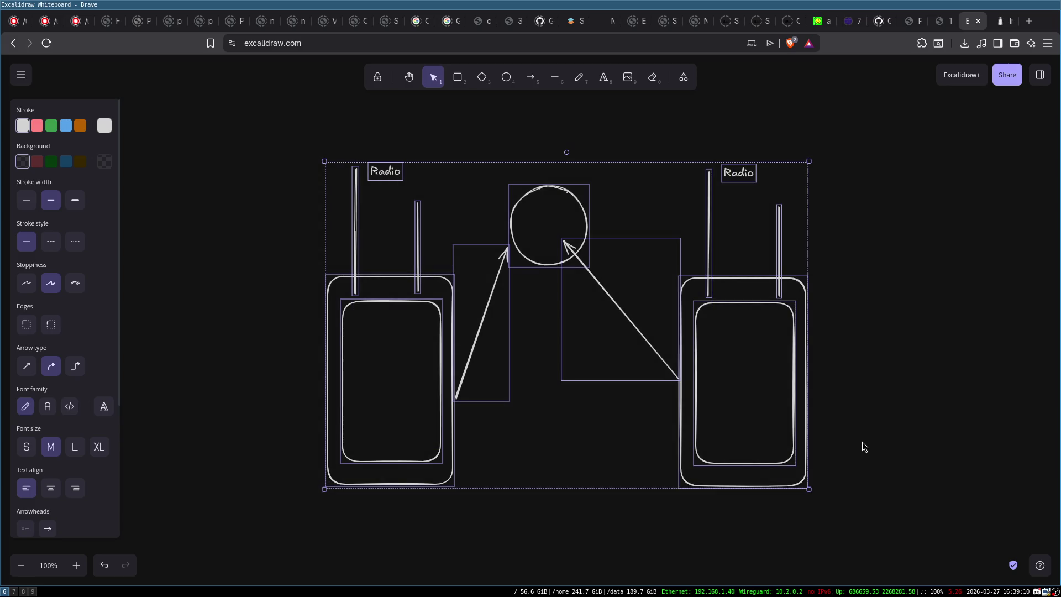
Draw a small box left of the left radio labelled 'ESP32', widened to fit.
click(848, 440)
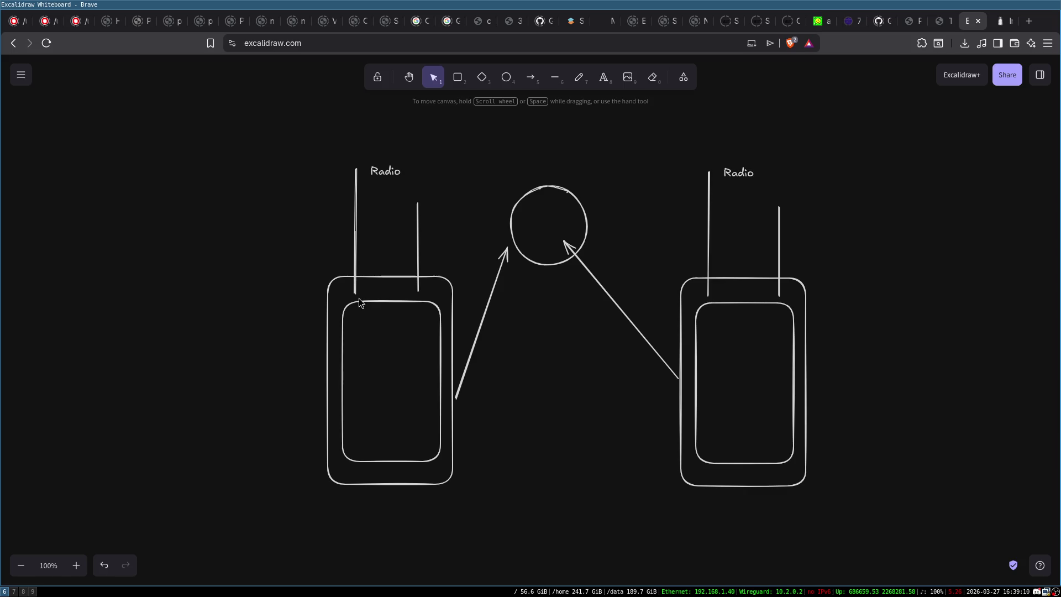
click(457, 77)
drag(268, 312, 308, 352)
double_click(290, 330)
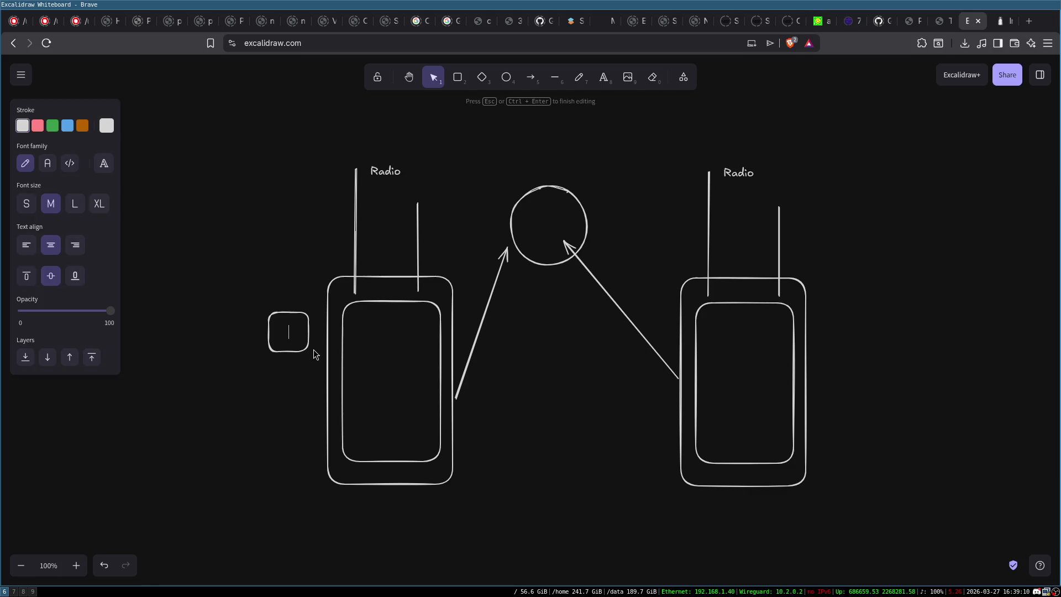
text(ESP32)
click(265, 330)
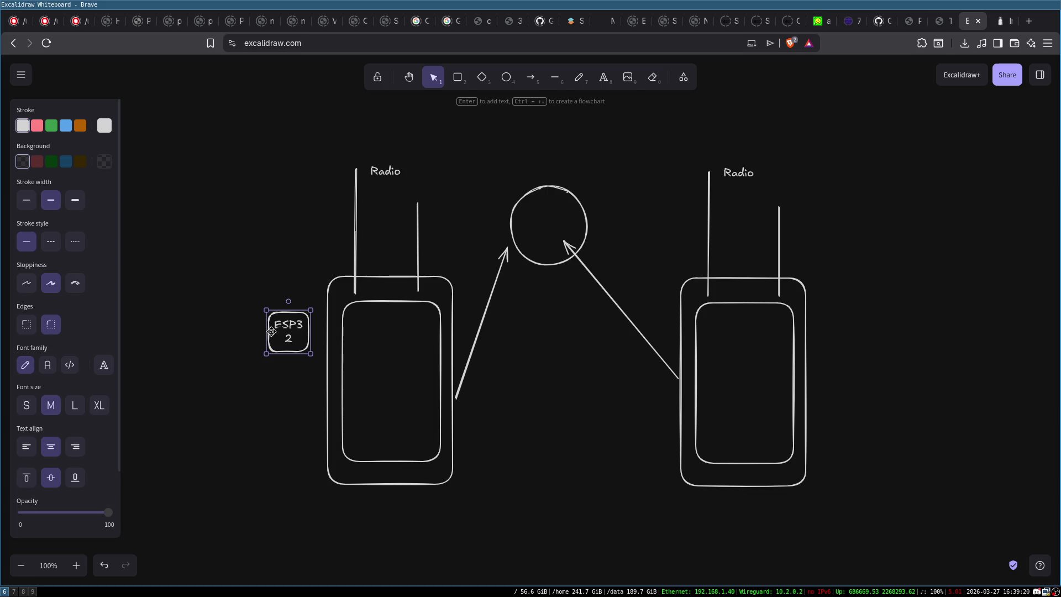
mouse_move(268, 331)
mouse_down()
mouse_move(246, 333)
mouse_move(271, 357)
mouse_up()
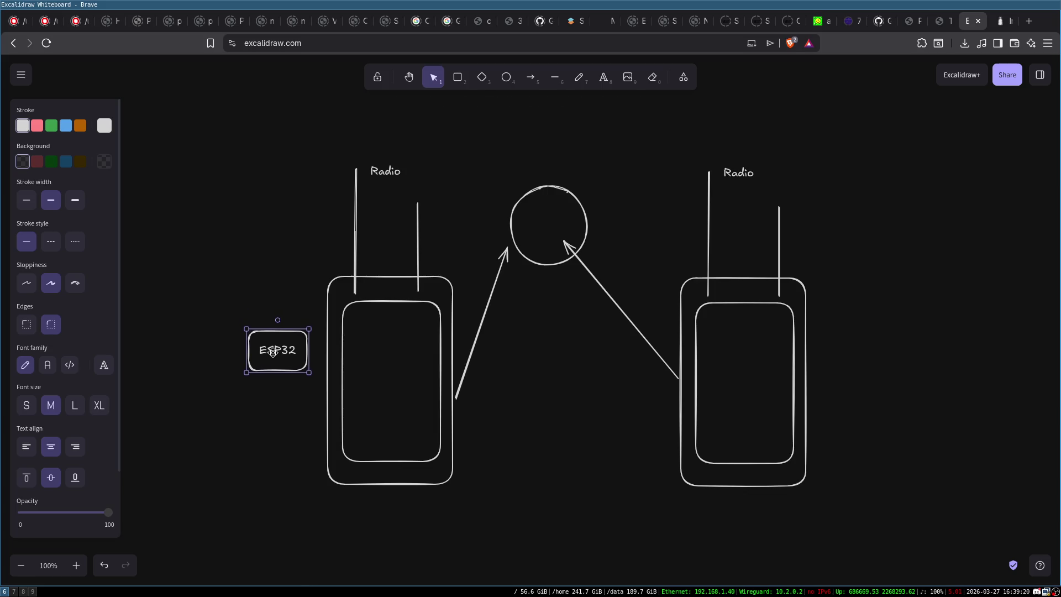
click(280, 387)
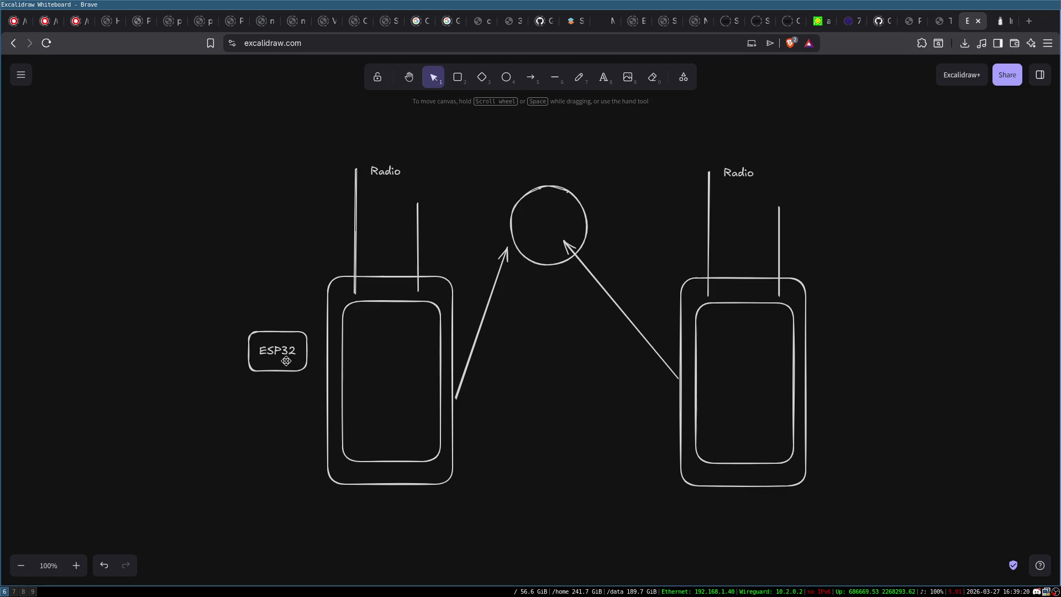
Select and deselect the ESP32 box, then select every element of the sketch.
click(280, 359)
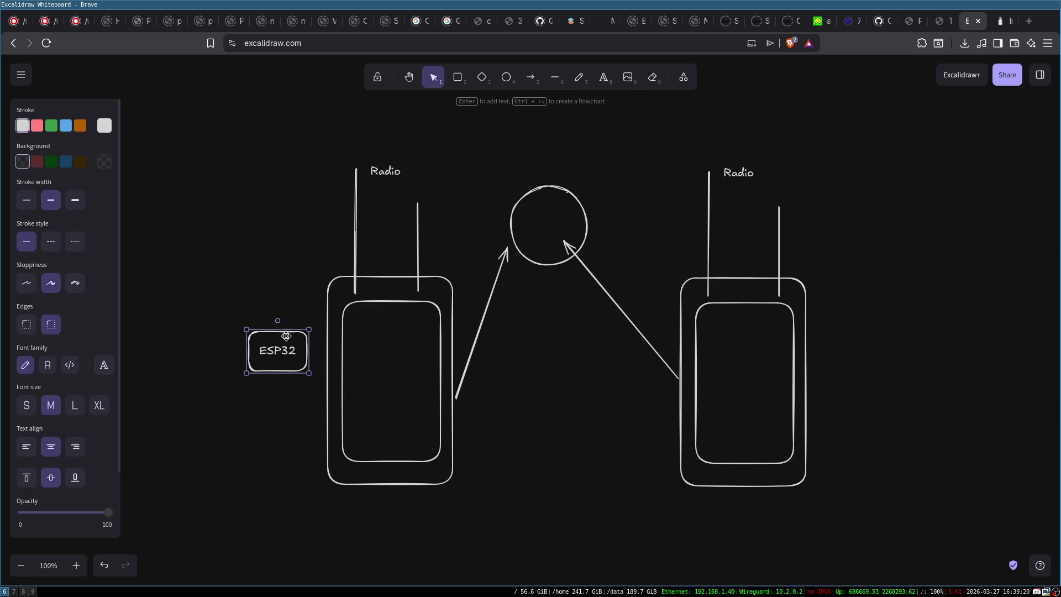
click(271, 296)
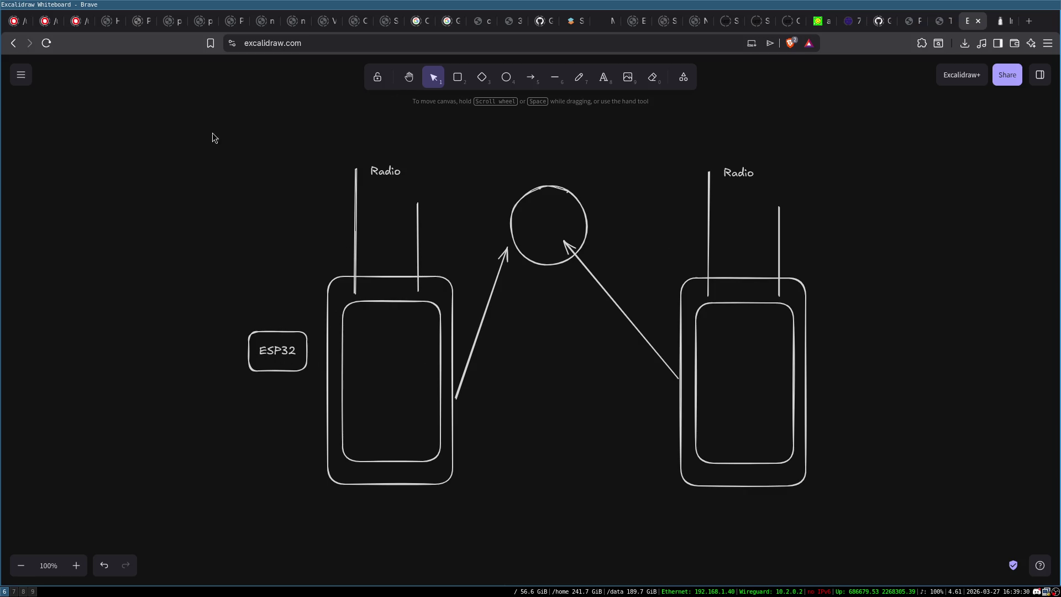
click(292, 364)
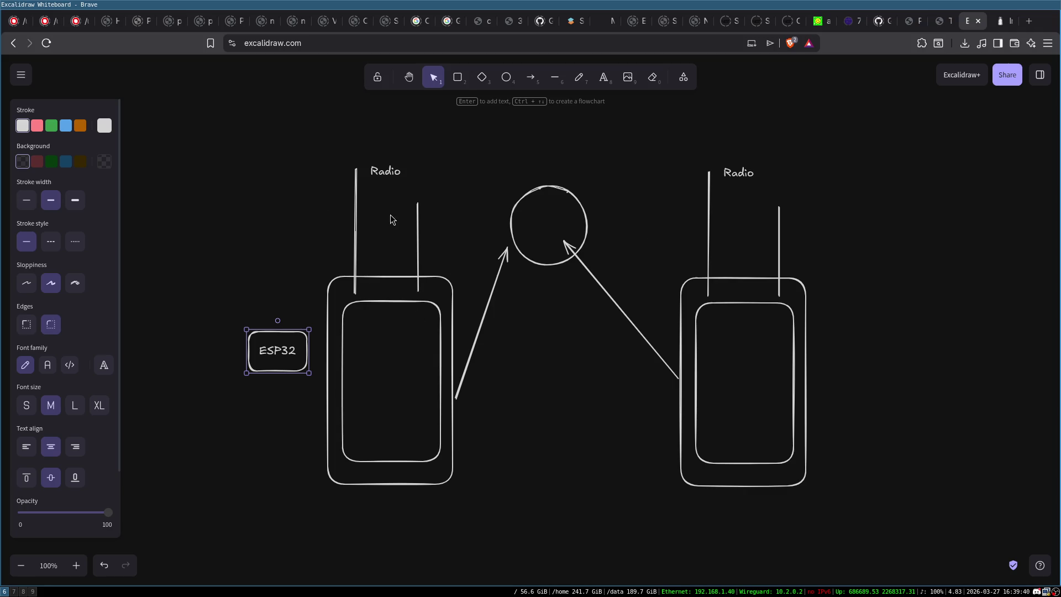
key(Escape)
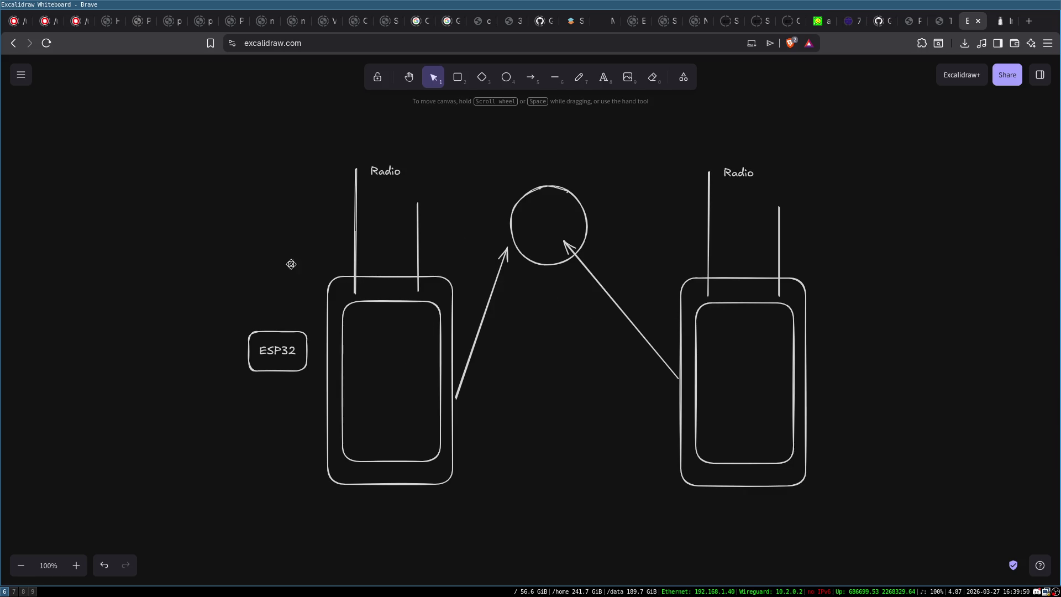
drag(223, 126, 865, 547)
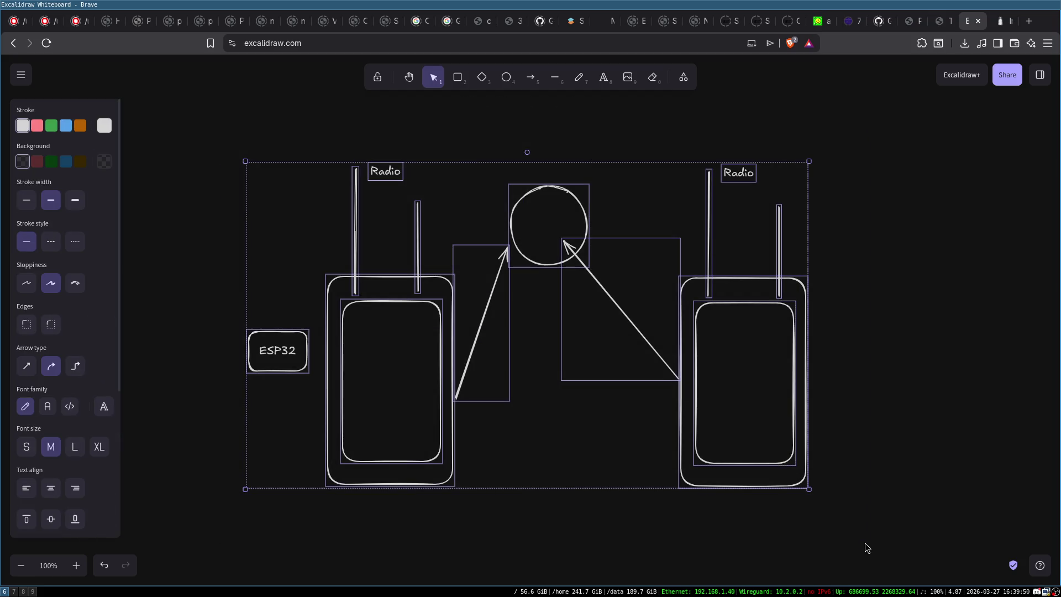
Delete the selected ESP32 and two-radio link sketch.
key(Delete)
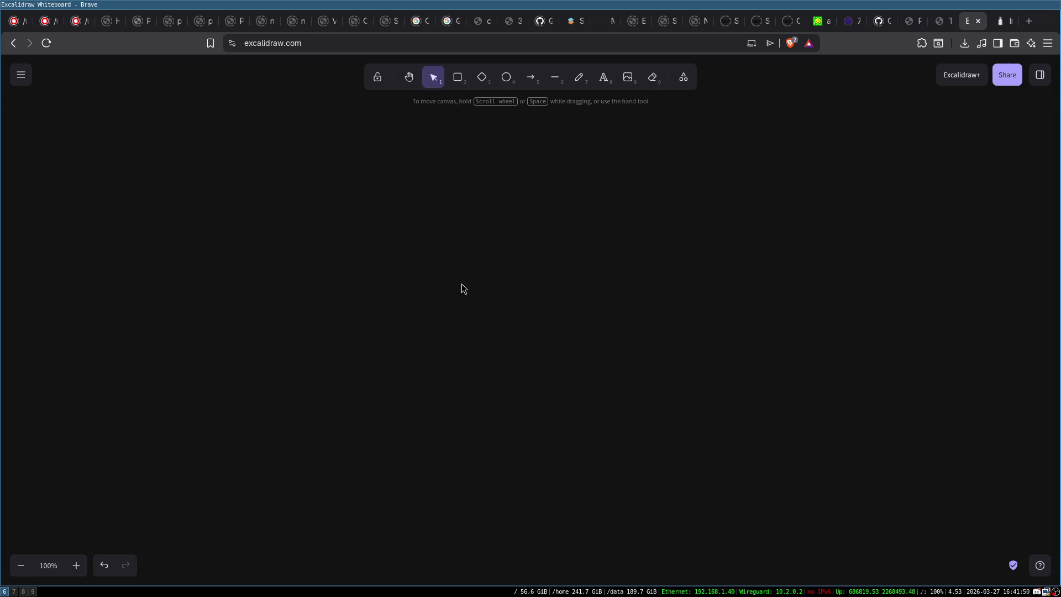
Search DuckDuckGo for 'arduino rf module' in a new tab.
key(ctrl+t)
text(ardio)
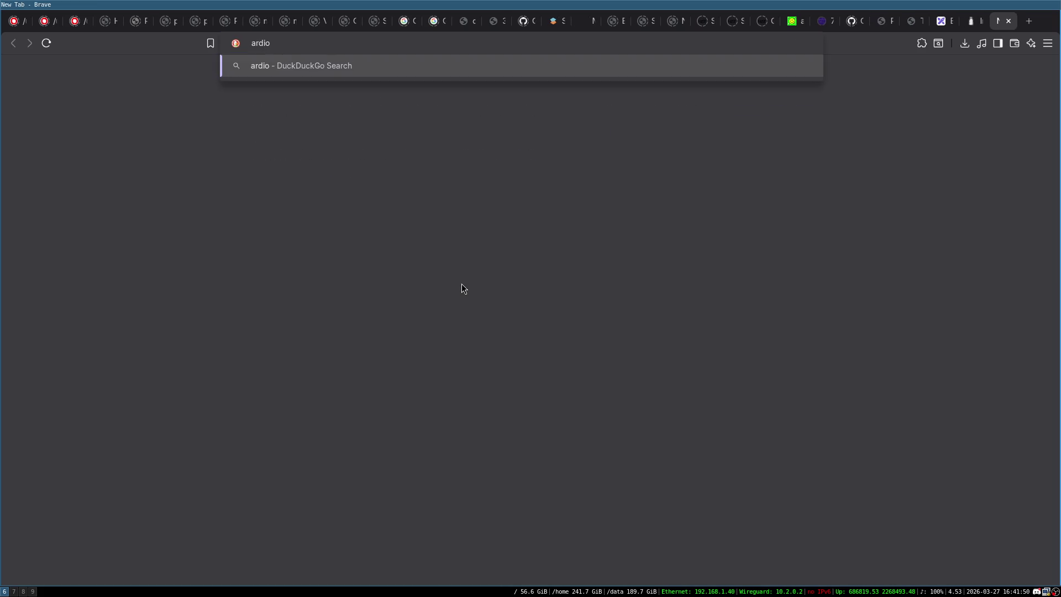
key(BackSpace)
key(BackSpace)
text(uino rf modul)
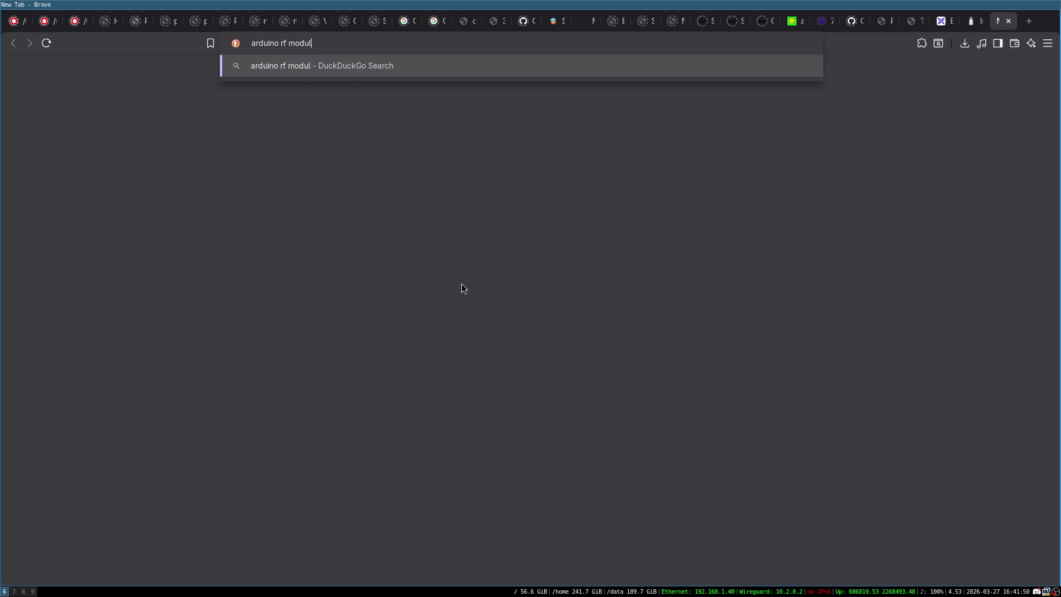
text(e)
key(Return)
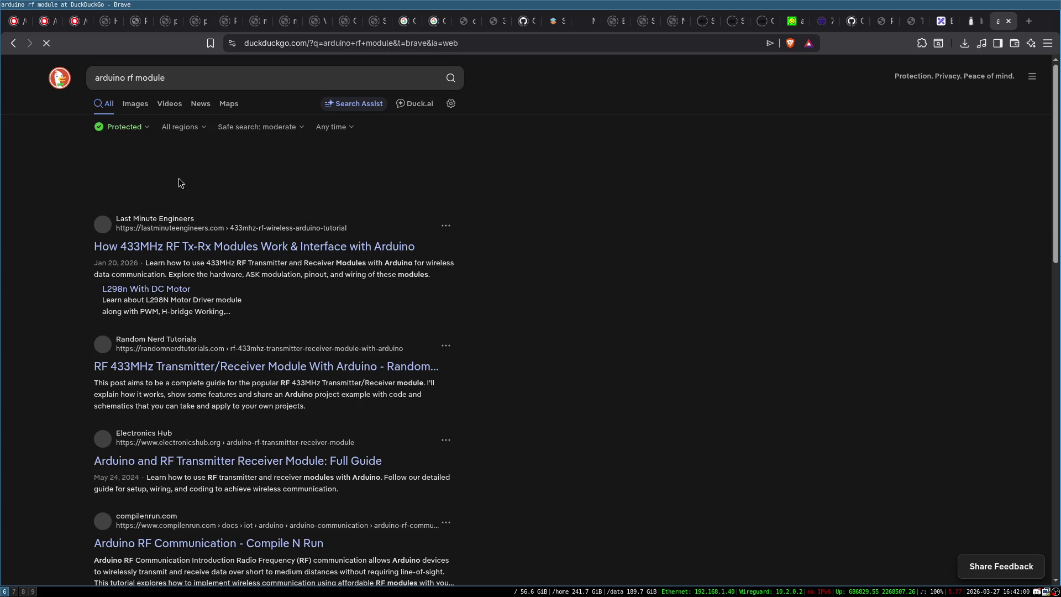
Look over the results, switch to image results and preview an RF module image.
scroll(236, 368, down, 1)
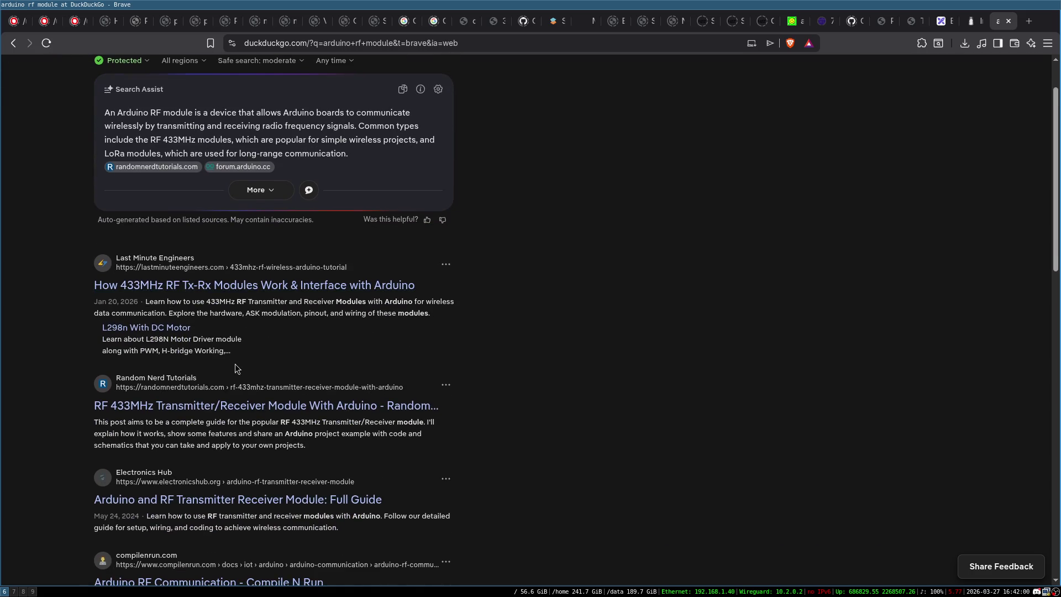
scroll(500, 359, up, 1)
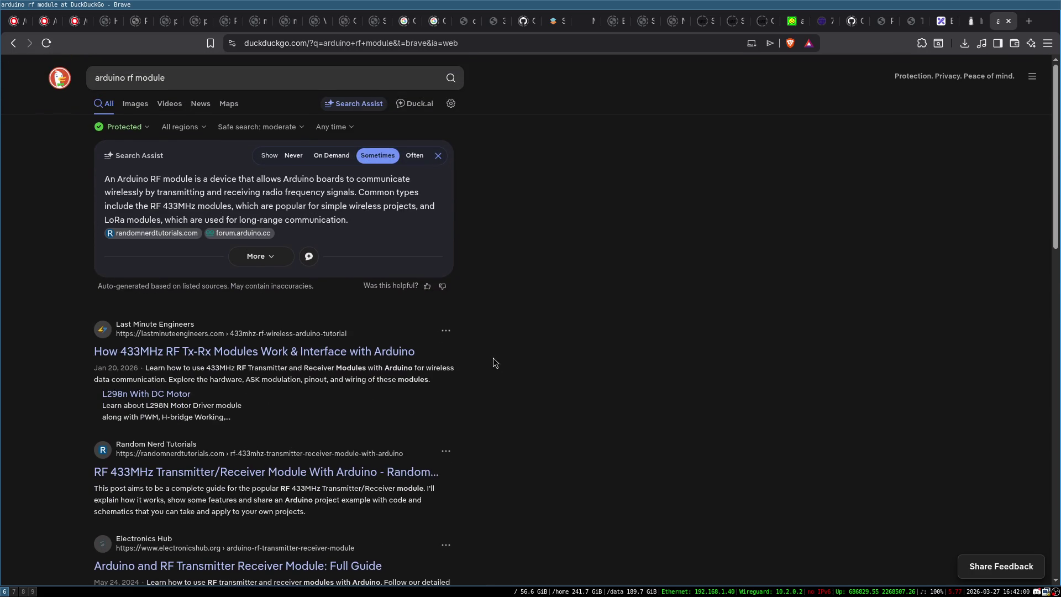
scroll(530, 314, down, 3)
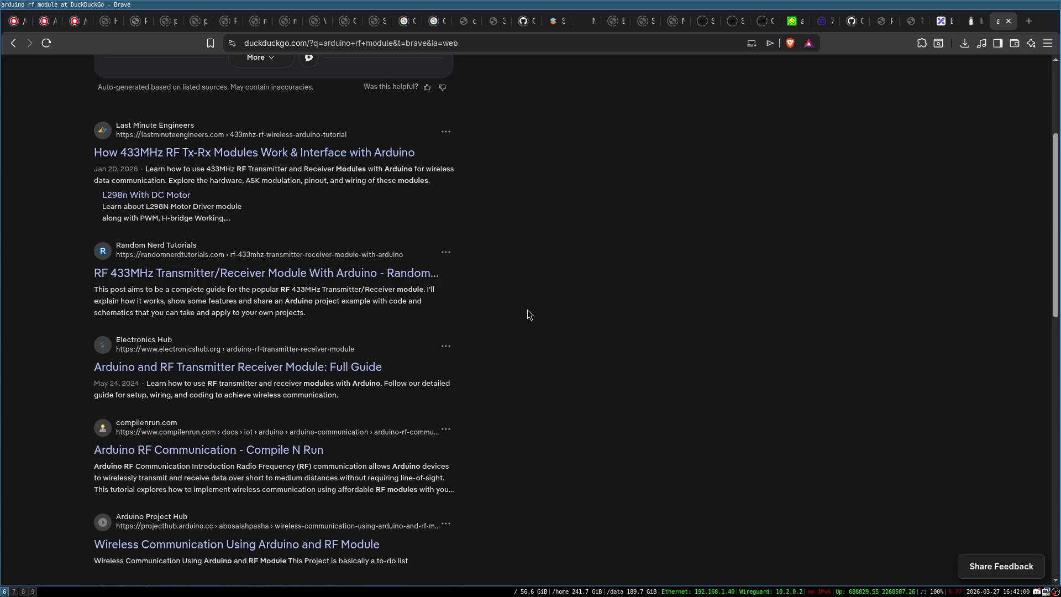
scroll(527, 313, up, 3)
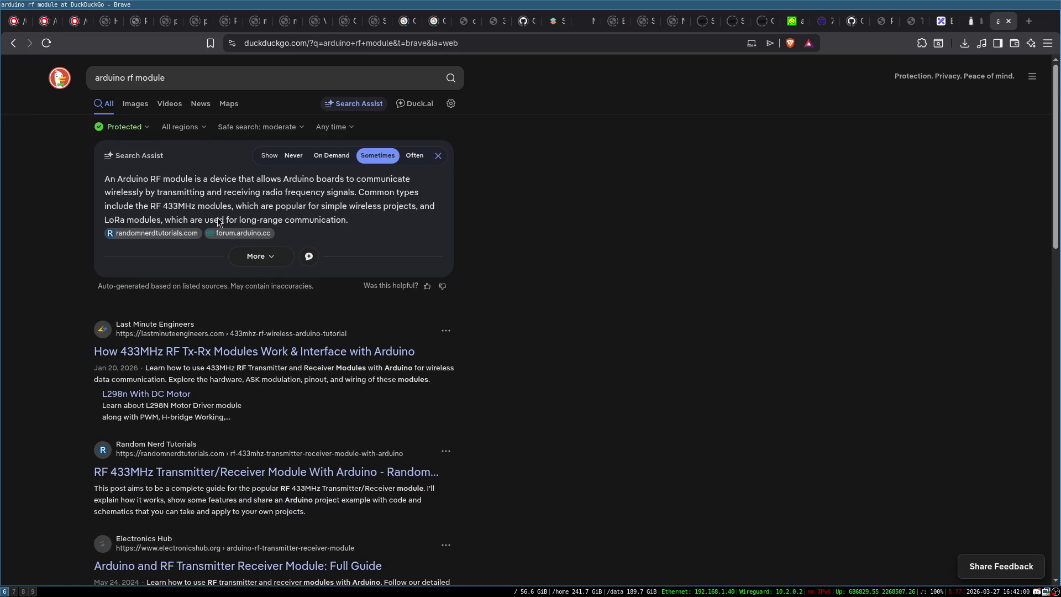
click(143, 111)
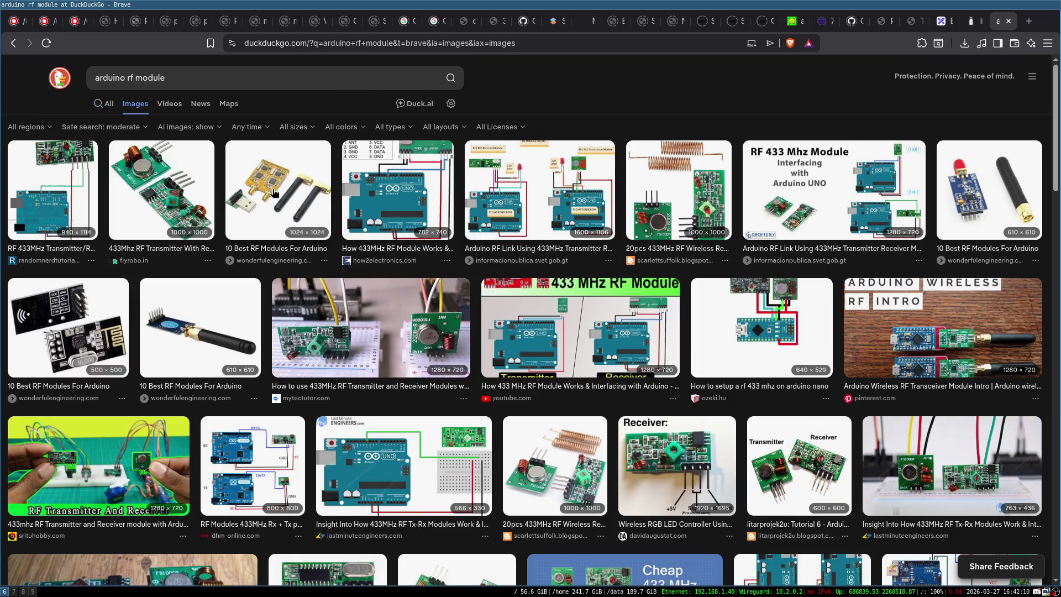
click(274, 193)
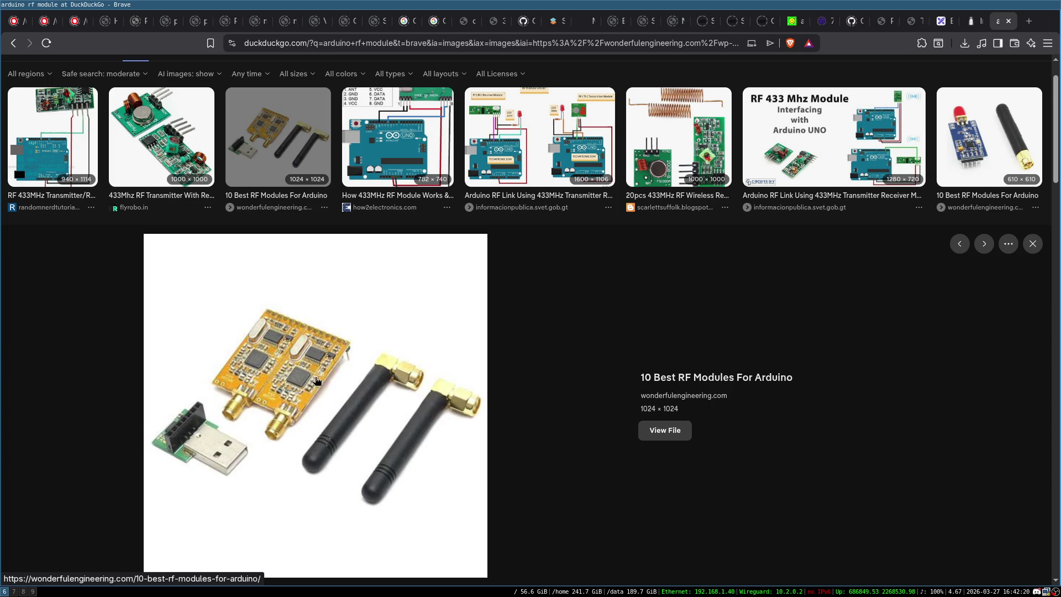
Preview the 10 Best RF Modules and Arduino Wireless RF Transceiver Module Intro images.
scroll(517, 389, up, 1)
scroll(518, 391, down, 7)
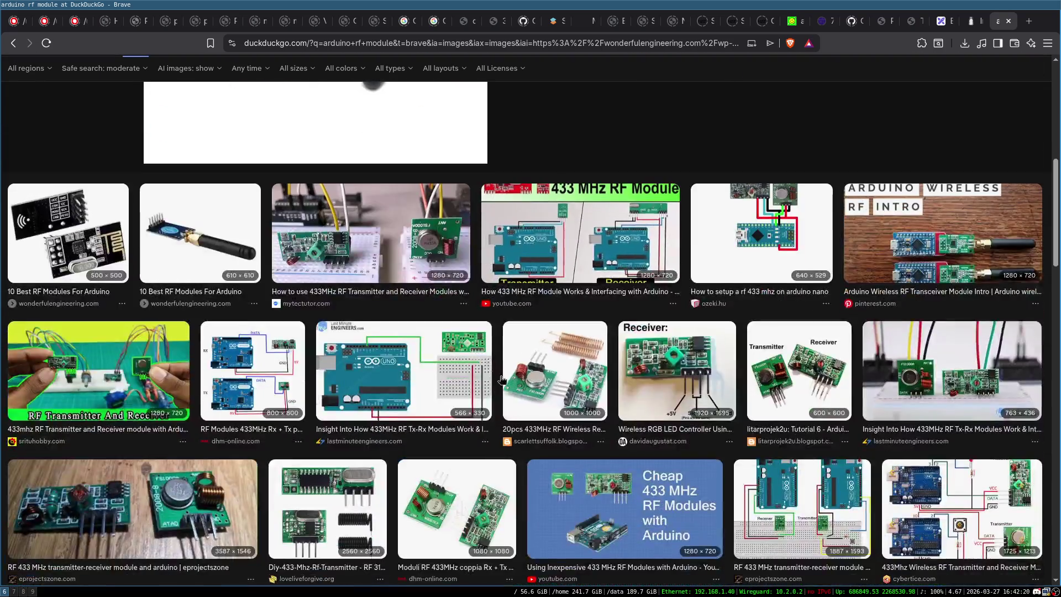
click(221, 235)
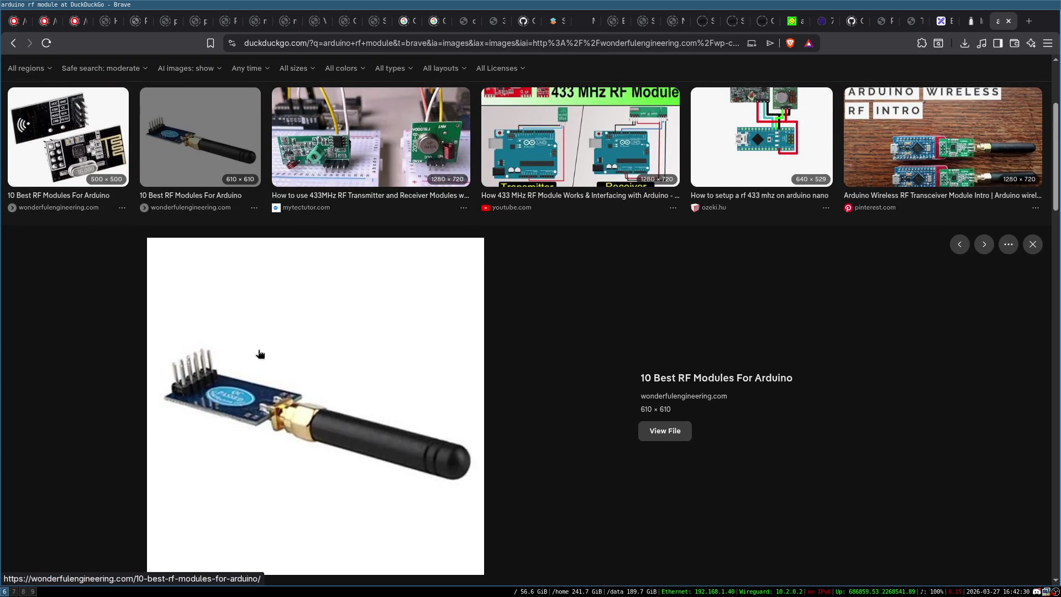
click(942, 137)
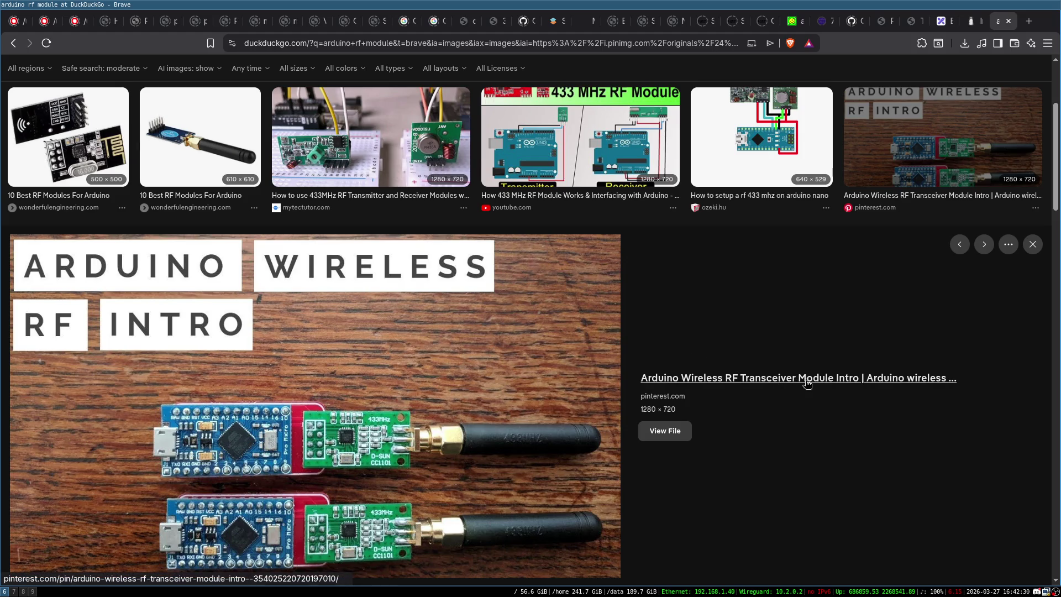
Scroll down, preview the nRF24L01 antenna module image and select its title.
scroll(610, 285, down, 8)
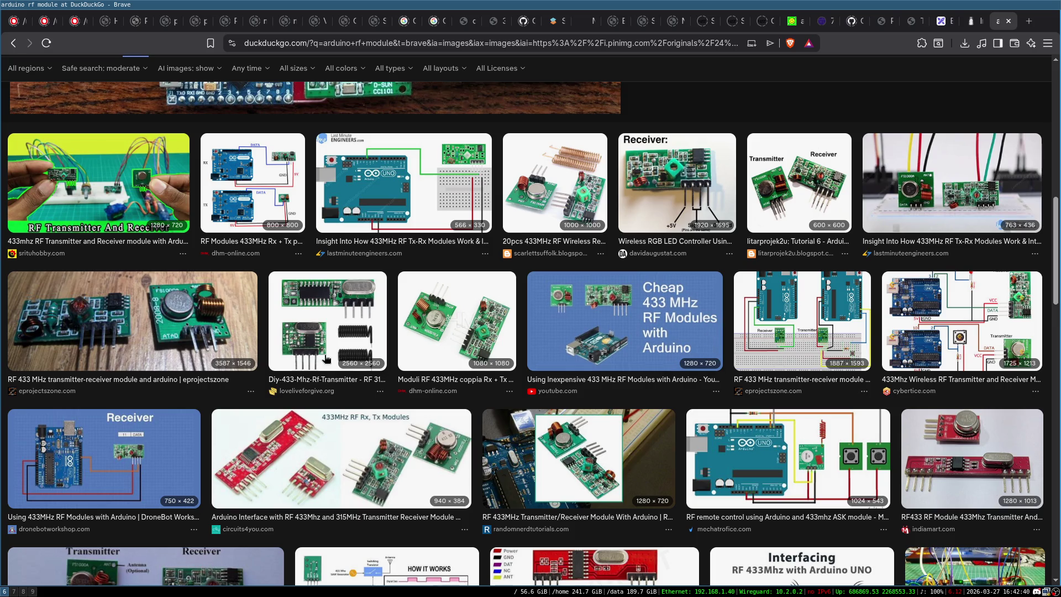
scroll(282, 305, down, 2)
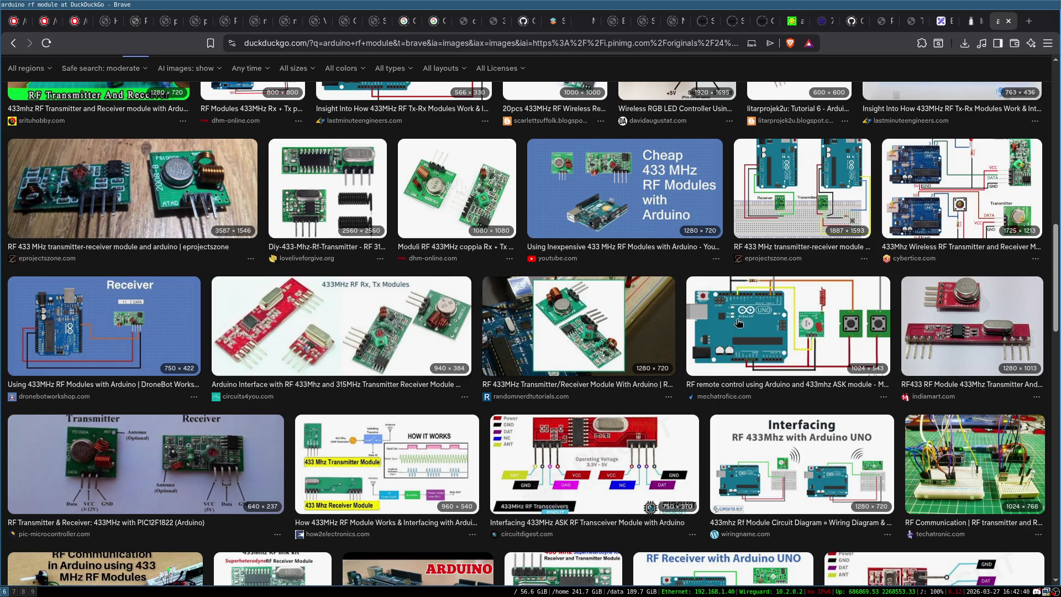
scroll(942, 331, down, 4)
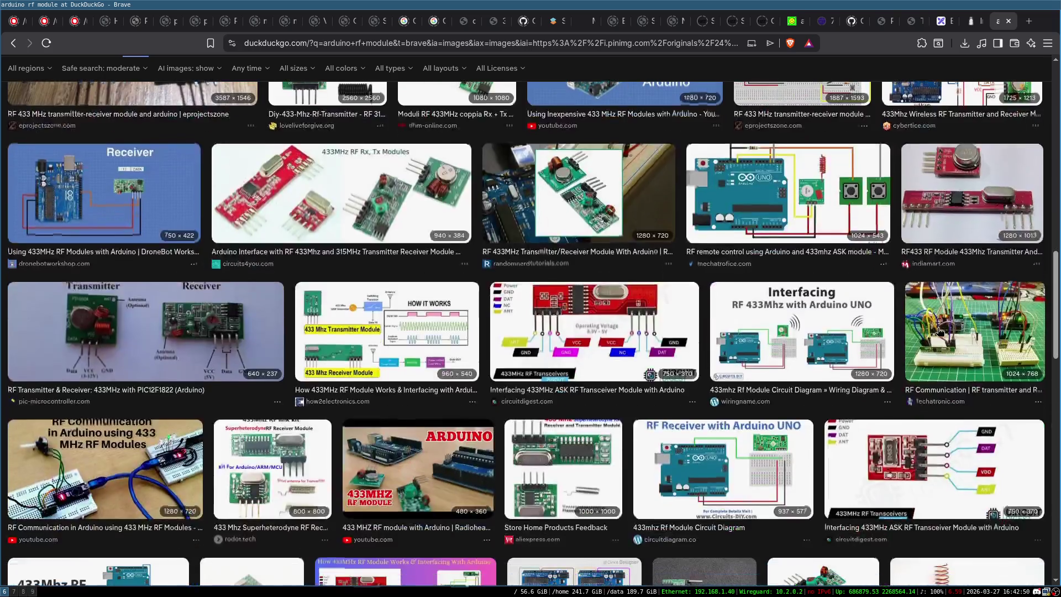
scroll(553, 426, down, 3)
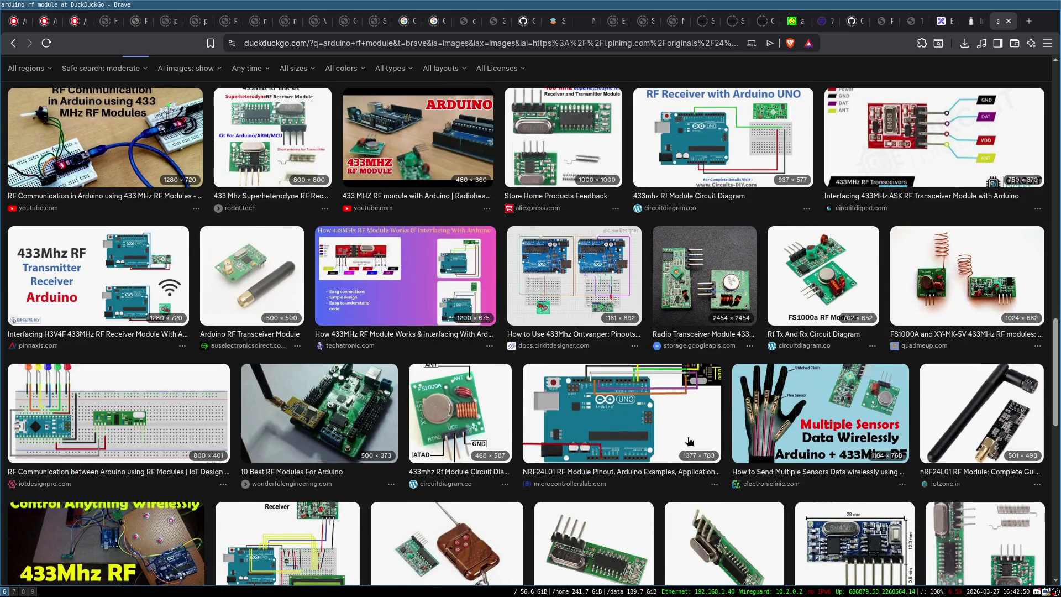
click(991, 391)
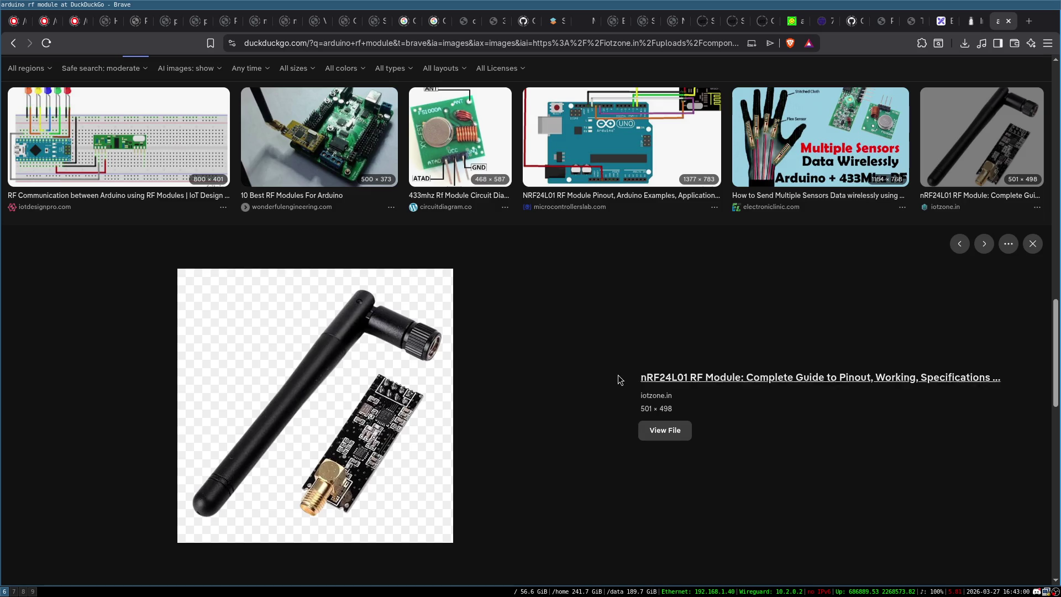
mouse_move(630, 382)
mouse_down()
mouse_move(707, 384)
mouse_move(685, 383)
mouse_up()
Paste the preview title into a new tab, search 'nRF24L01', and open the SparkFun PDF.
key(ctrl+t)
text(nRF24L01 RF Module: Complete Guide to Pinout, Working, Specifications ... nRF24L01 RF)
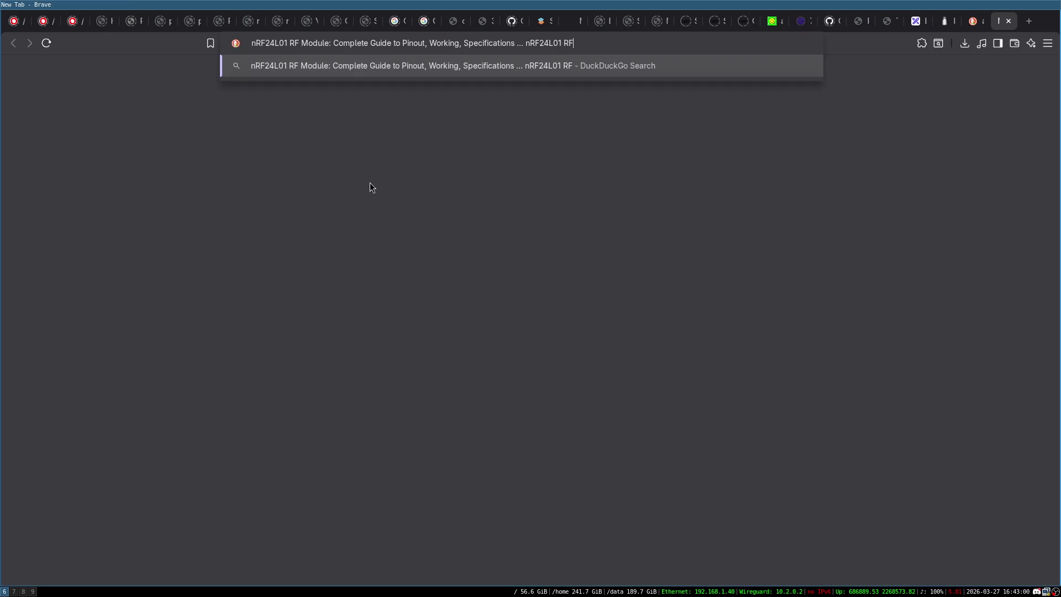
key(BackSpace)
key(BackSpace)
key(BackSpace)
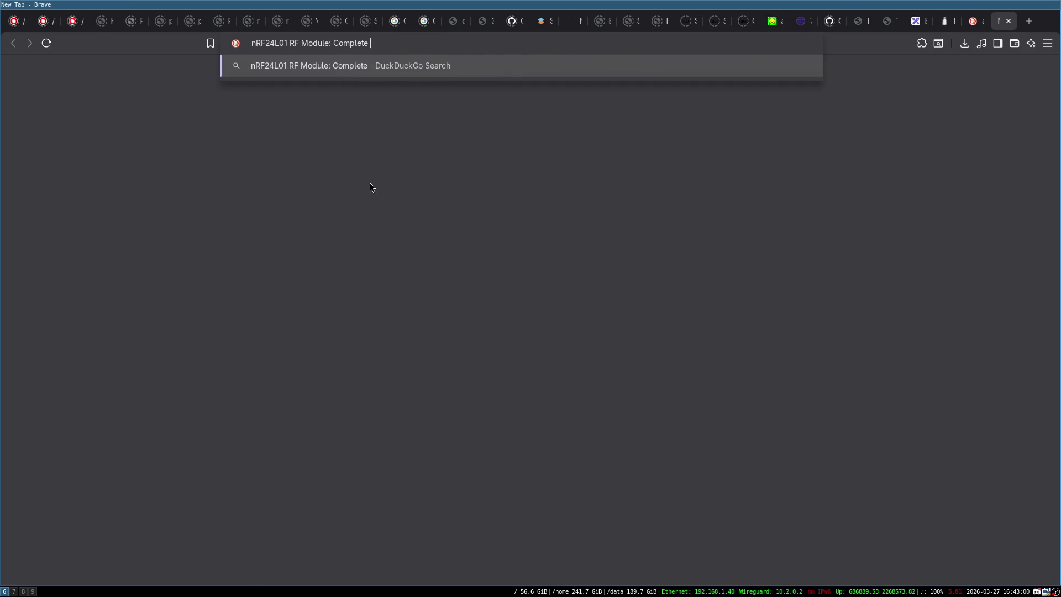
key(BackSpace)
key(BackSpace)
key(BackSpace)
key(Return)
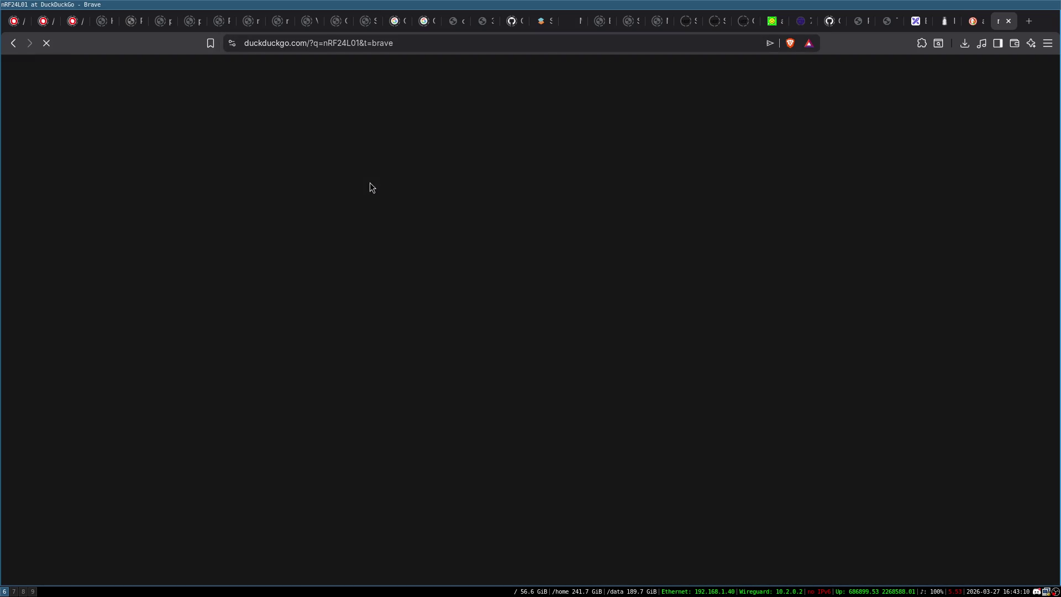
middle_click(195, 270)
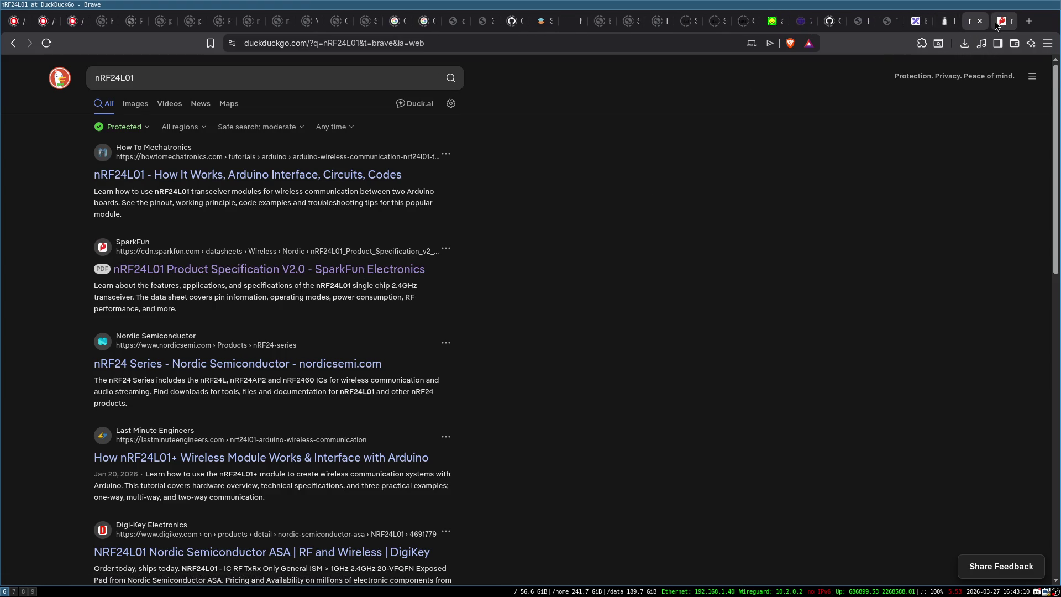
click(998, 25)
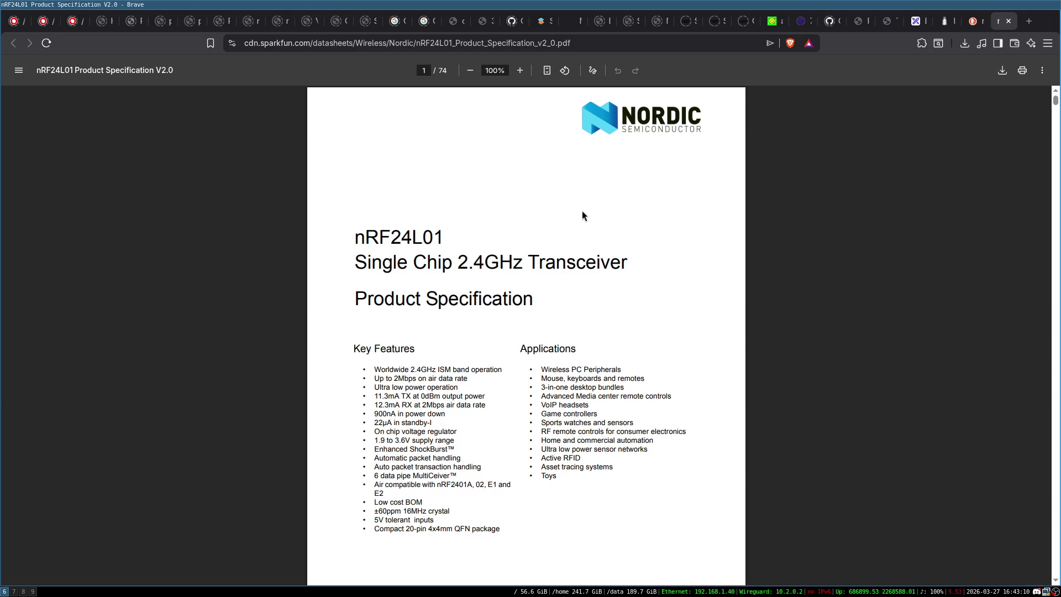
Scroll through the SparkFun datasheet's features, pinout and RF specification pages.
scroll(582, 212, down, 10)
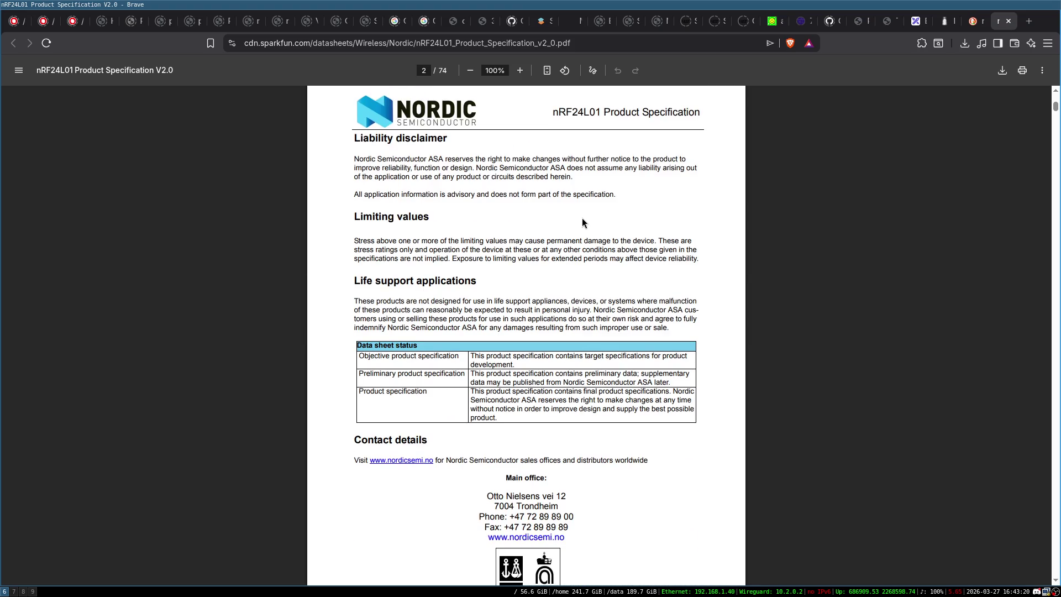
scroll(582, 219, down, 10)
scroll(583, 222, down, 20)
scroll(584, 219, down, 17)
scroll(583, 294, up, 4)
scroll(583, 294, down, 2)
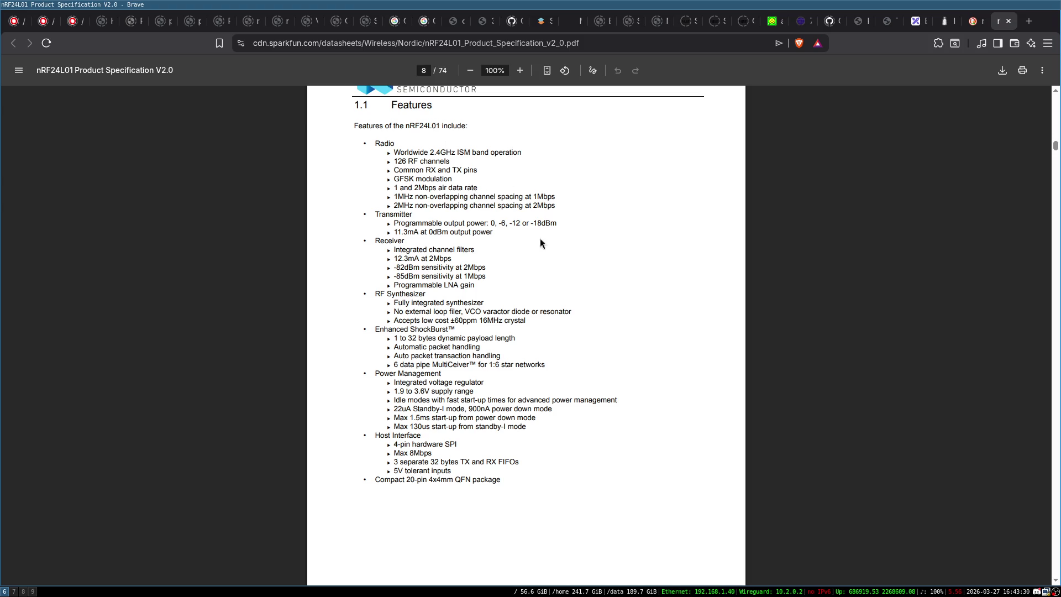
scroll(582, 266, down, 20)
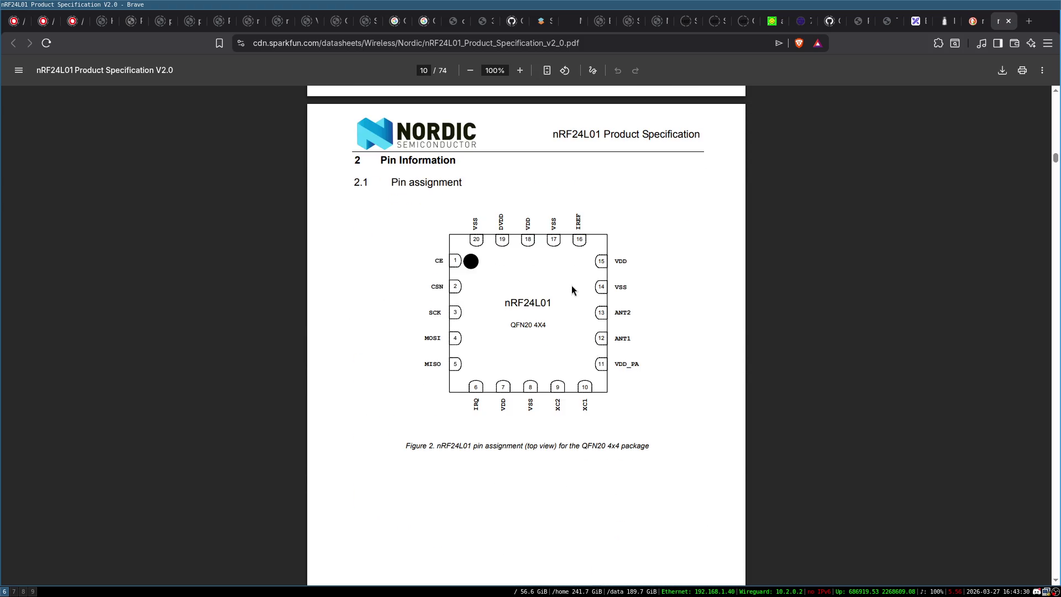
scroll(577, 286, down, 15)
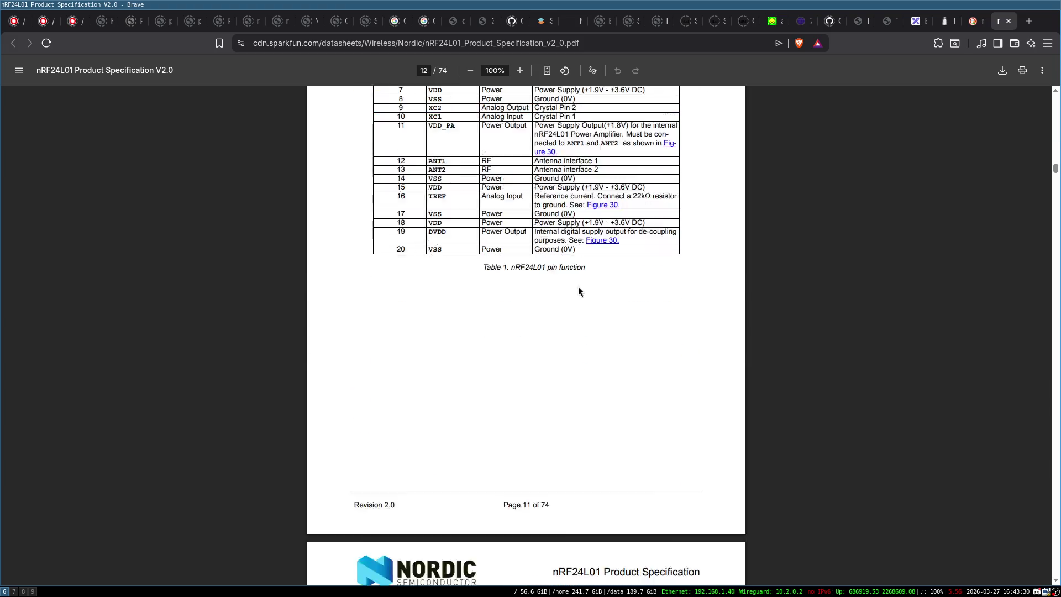
scroll(578, 286, down, 20)
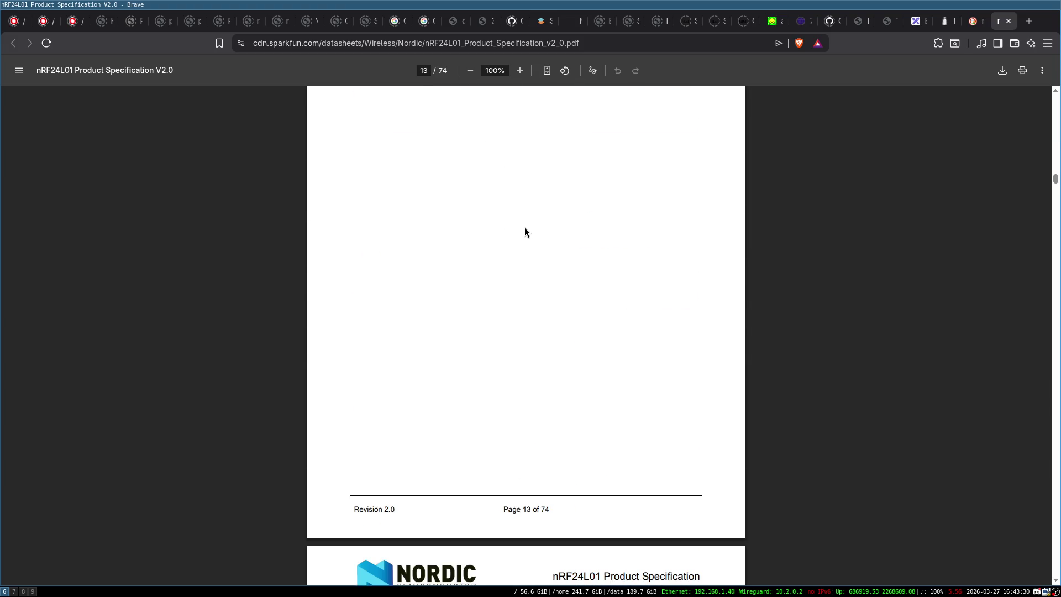
Page through the receiver tables, jump back to the start, and return to the nRF24L01 results.
scroll(490, 413, down, 10)
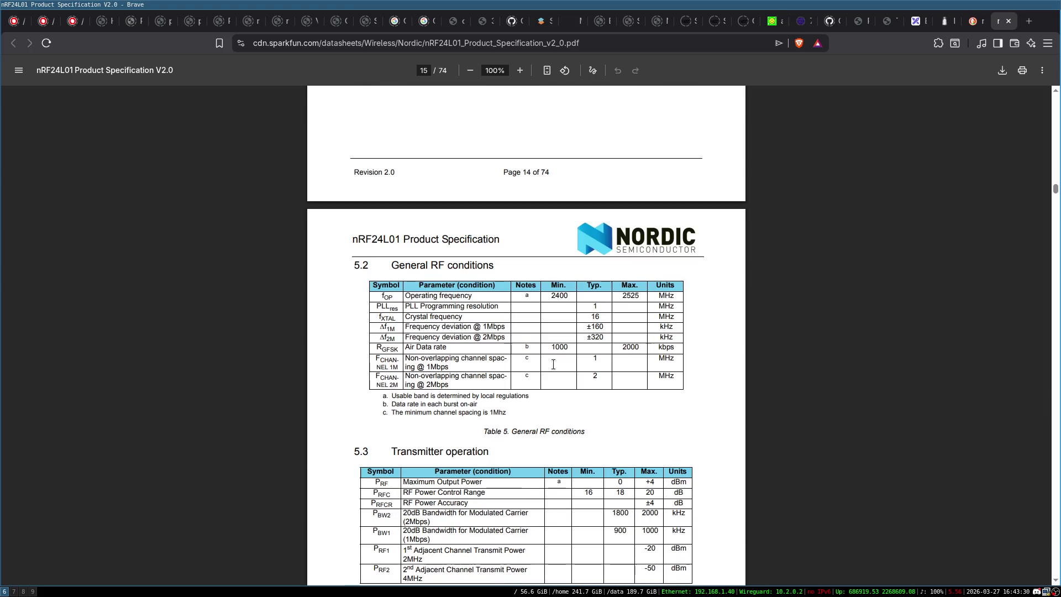
scroll(553, 365, down, 10)
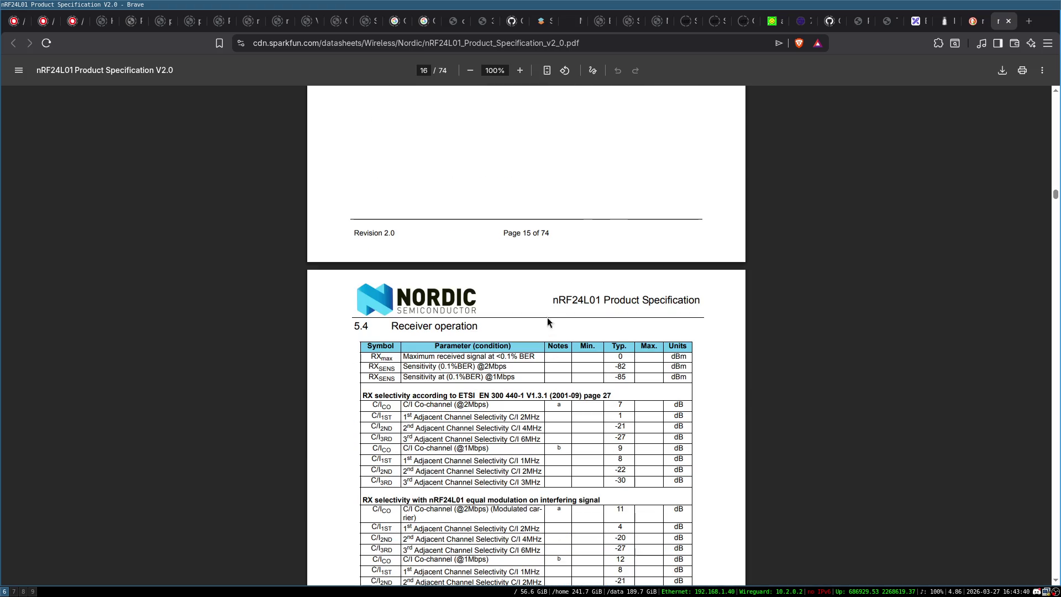
scroll(546, 312, down, 4)
scroll(545, 303, down, 2)
scroll(585, 387, up, 3)
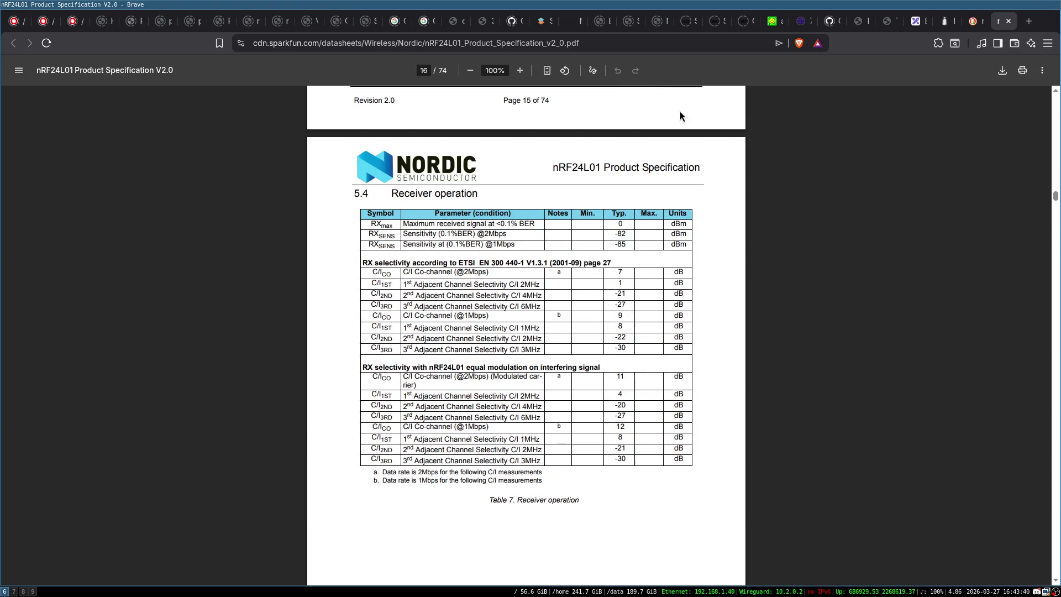
scroll(469, 266, up, 3)
key(Home)
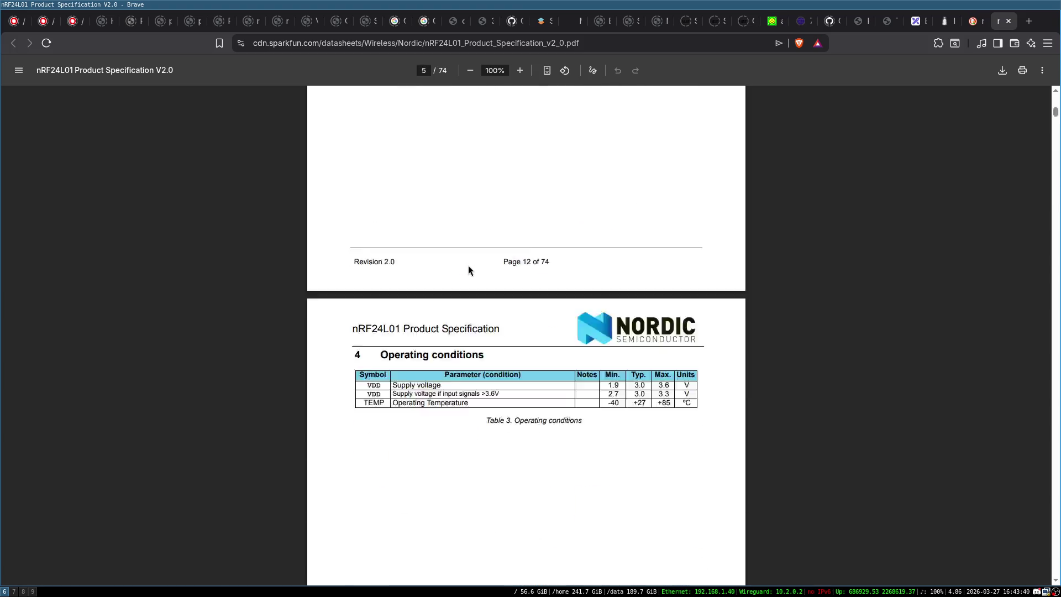
click(965, 22)
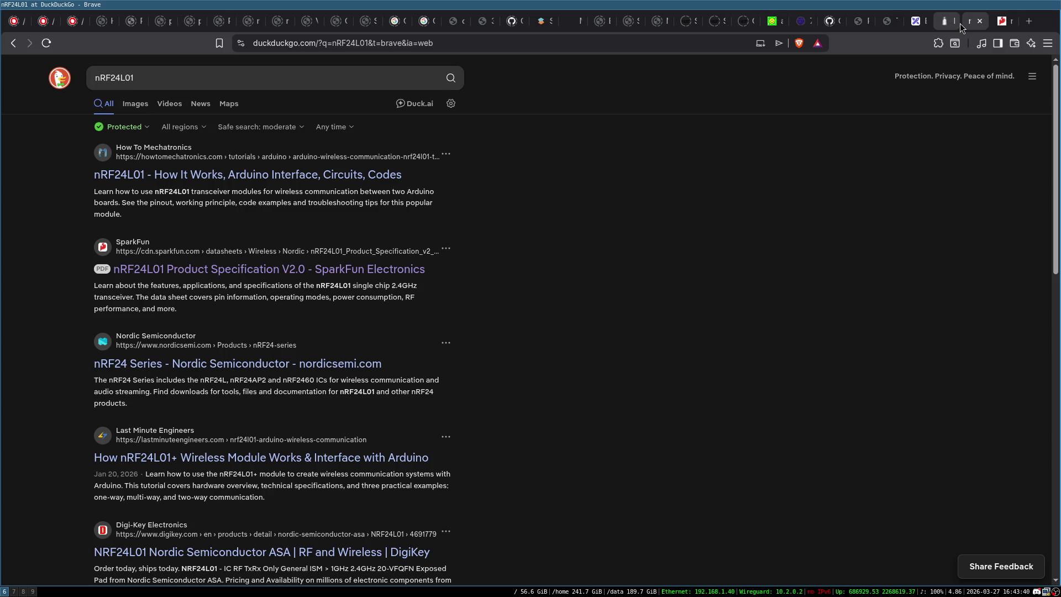
Go back, then forward to the arduino rf module image results and scroll through them.
click(16, 46)
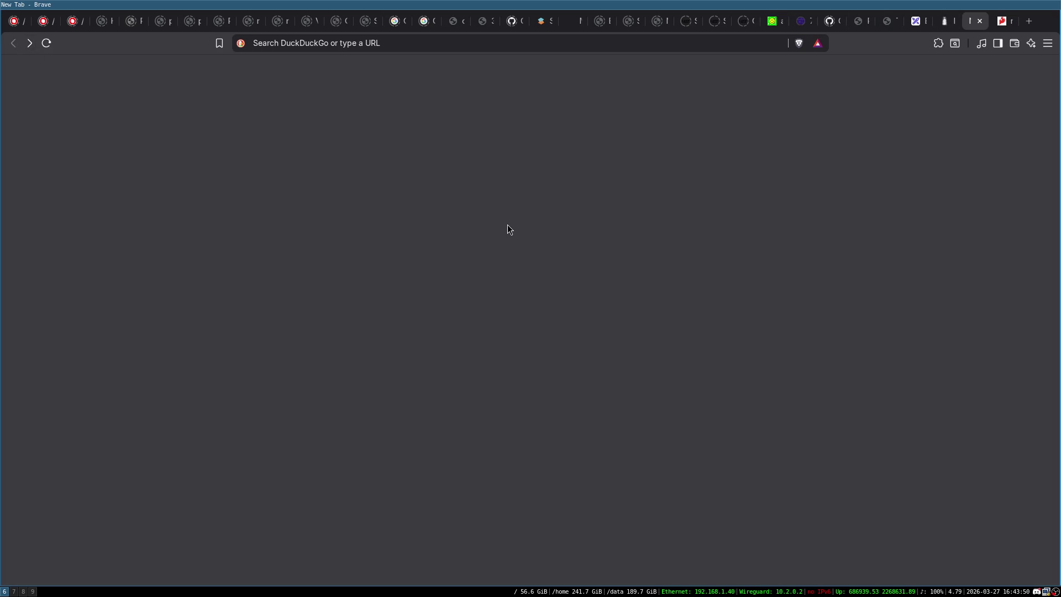
key(alt+Right)
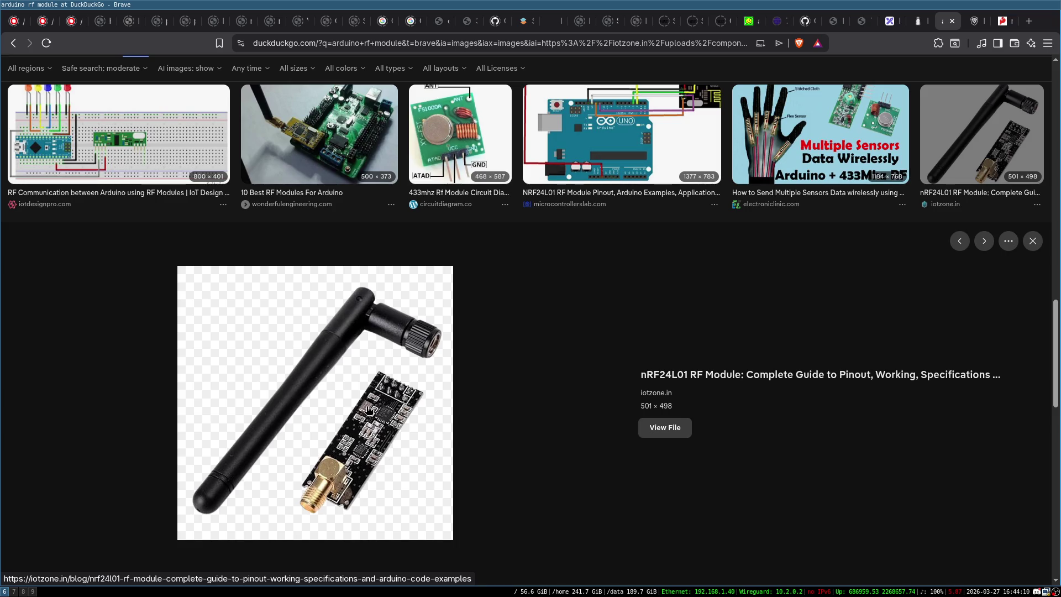
scroll(863, 267, down, 3)
scroll(863, 267, down, 2)
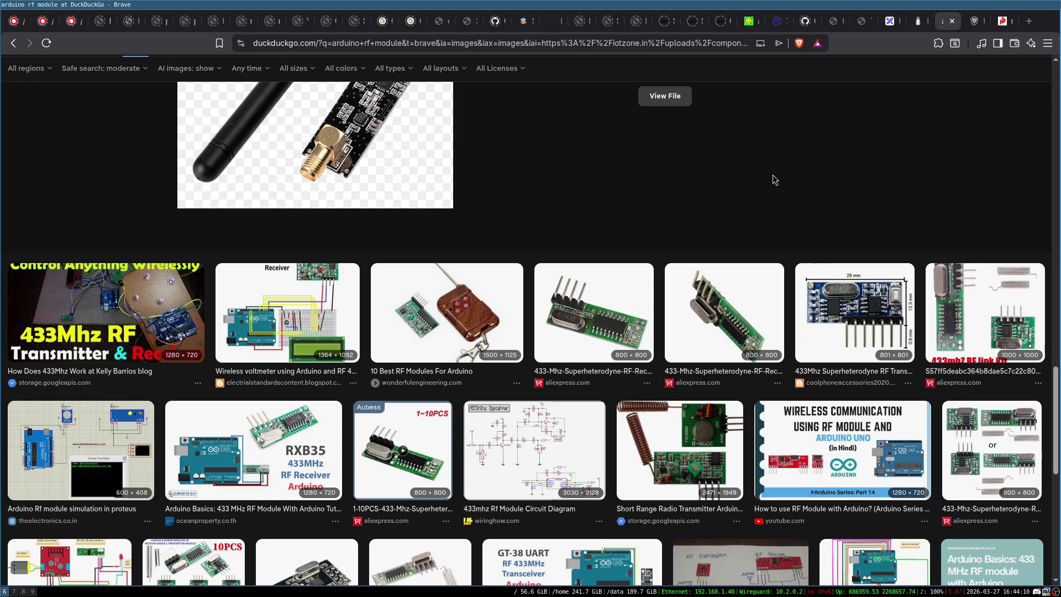
scroll(528, 332, down, 2)
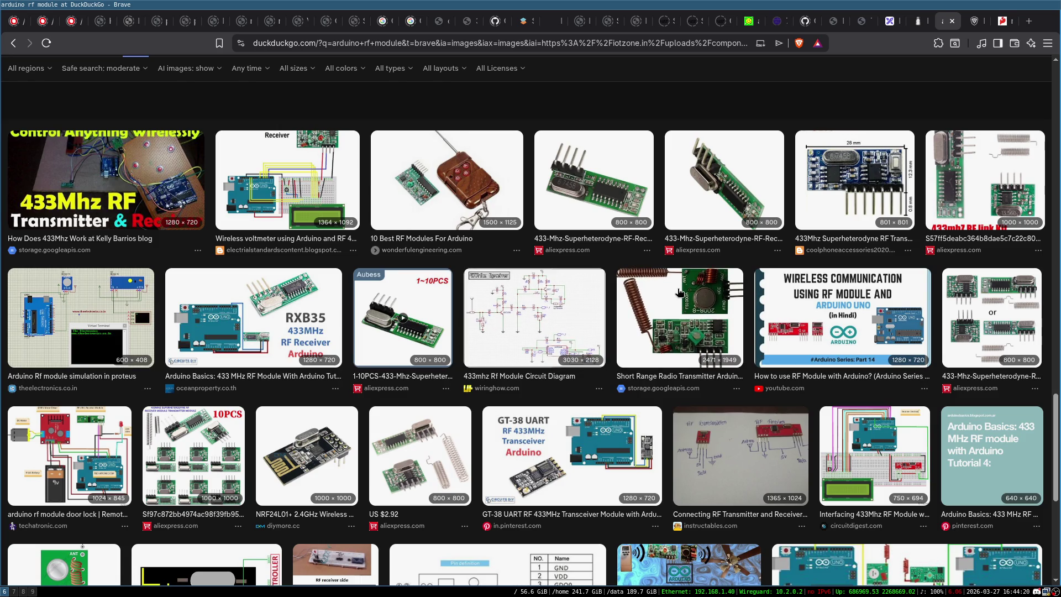
Return to the nRF24L01 datasheet, glance over it, and close its tab.
key(alt+Left)
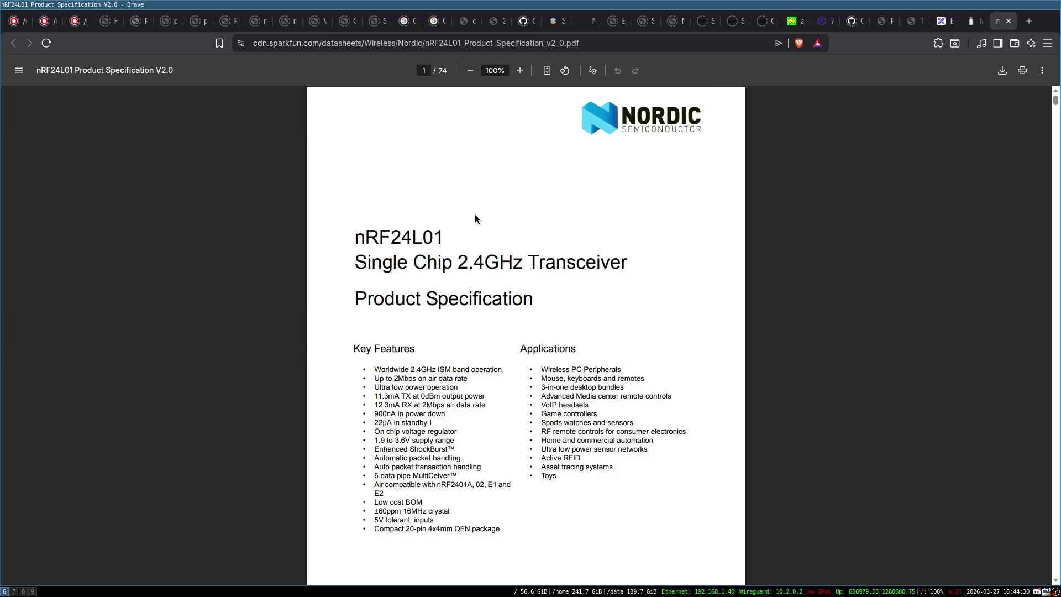
scroll(448, 218, down, 2)
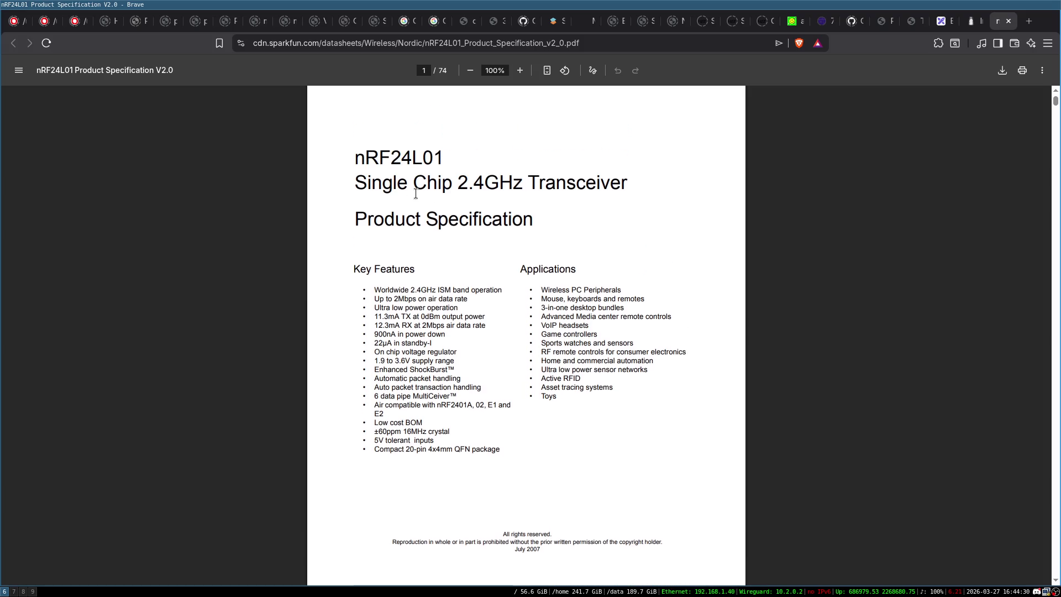
scroll(391, 170, up, 1)
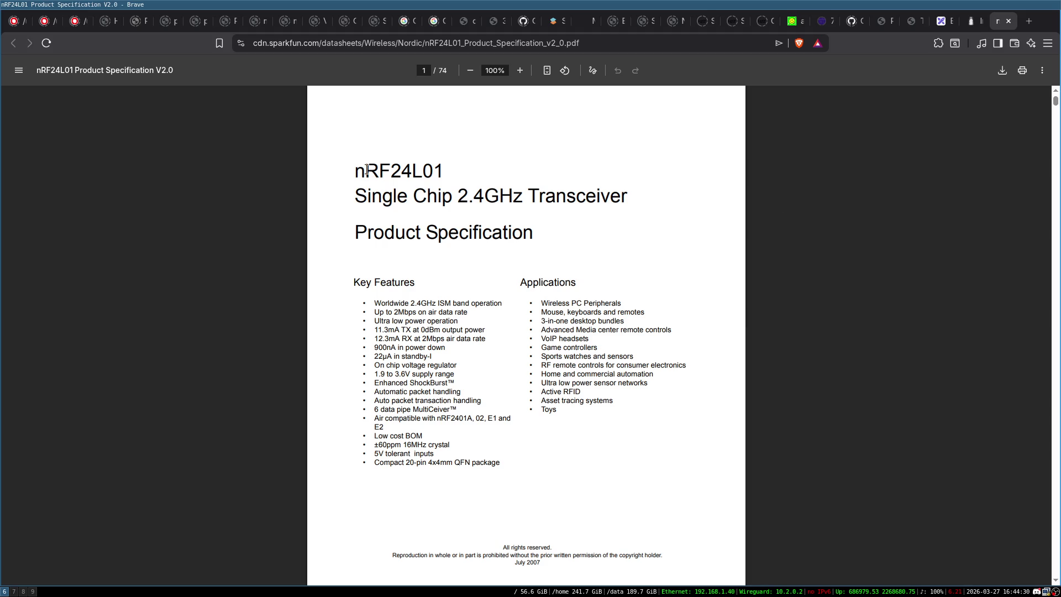
key(ctrl+w)
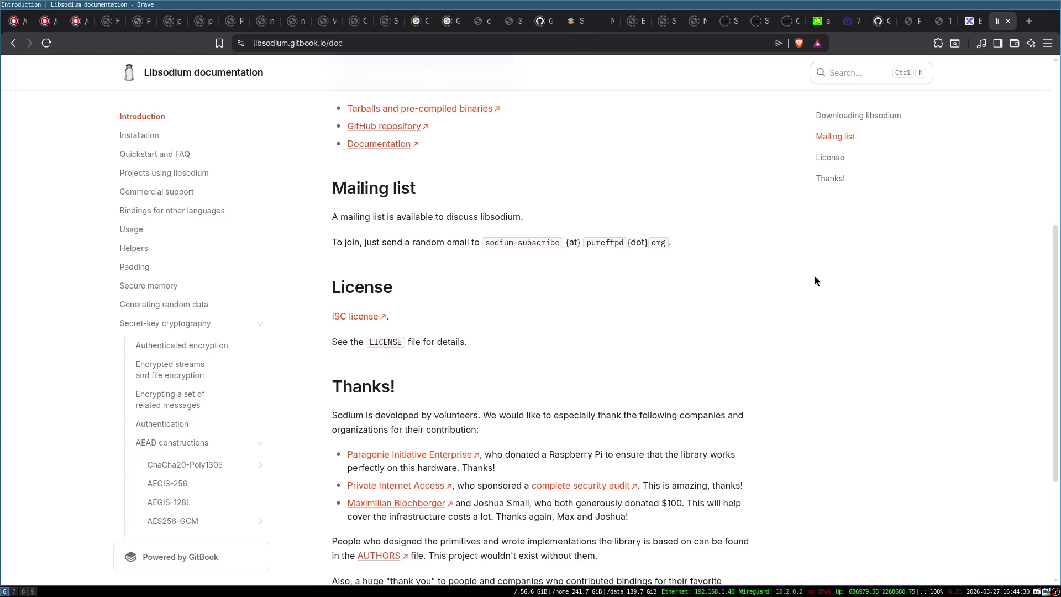
Switch from the Libsodium documentation to the Excalidraw whiteboard tab in Brave.
click(963, 22)
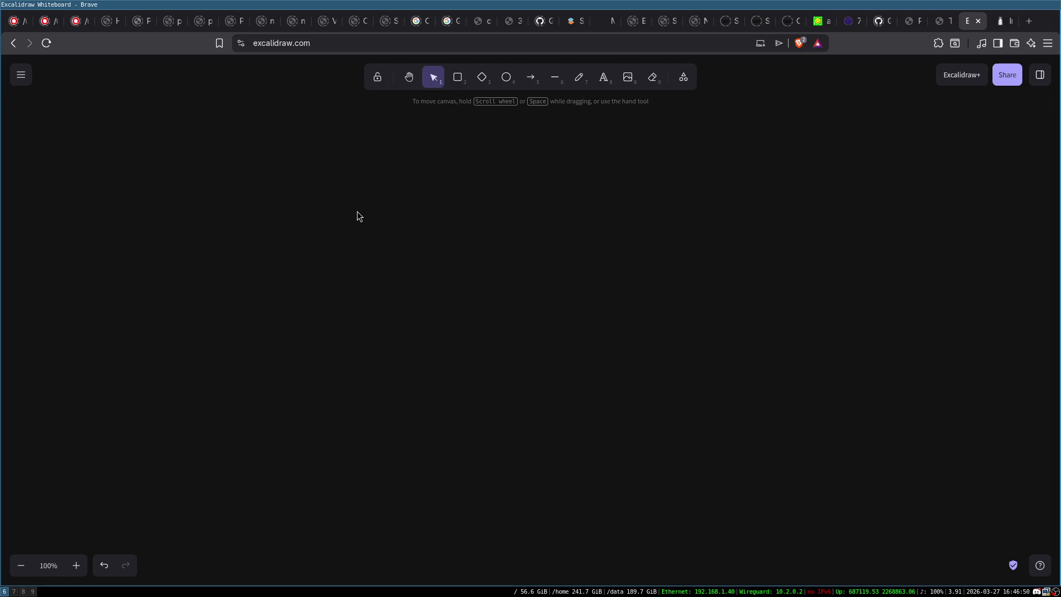
Move over to Emacs and save zyka_filesystem.h.
key(super+8)
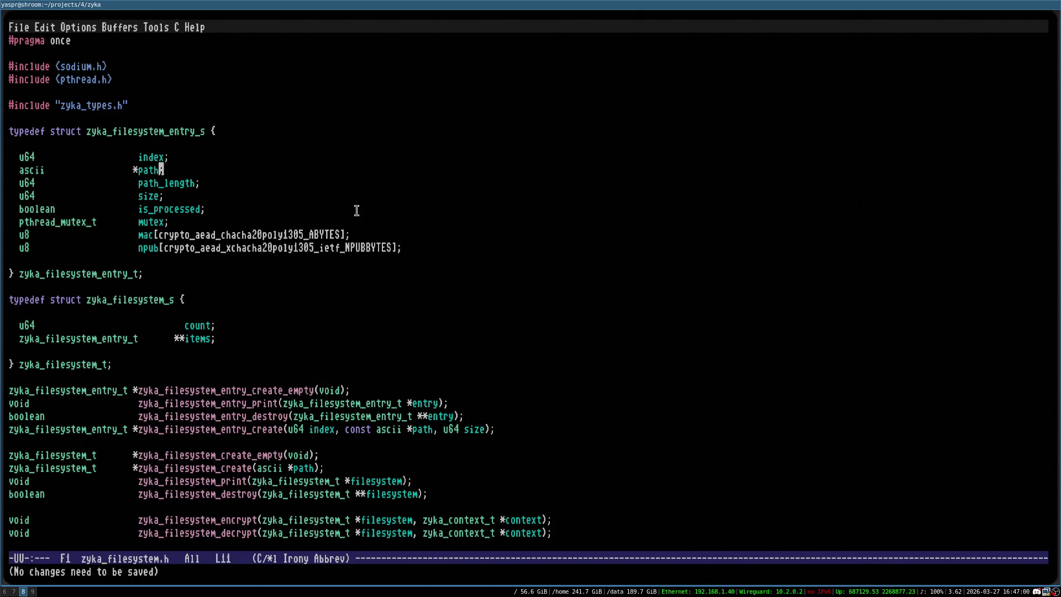
key(Down)
key(ctrl+x)
key(ctrl+s)
Switch to the zyka_context.h buffer and save it.
key(ctrl+x)
key(b)
key(Return)
key(ctrl+x)
key(b)
key(Return)
key(ctrl+x)
key(b)
key(Return)
key(ctrl+x)
key(ctrl+s)
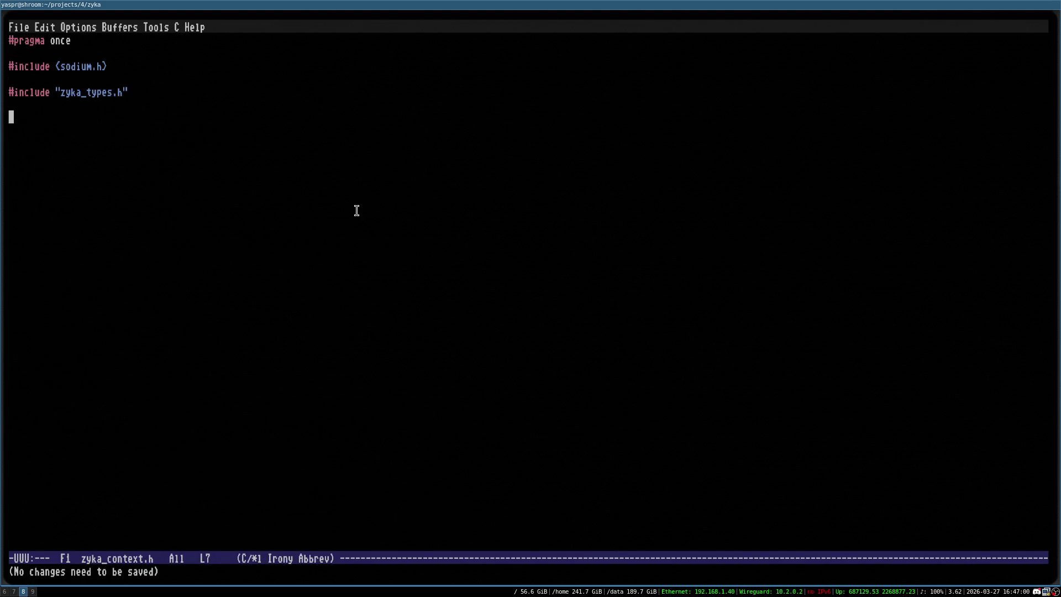
Type 'typedef struct zyka_context_t {' below the includes and add the closing brace.
text(typedef str)
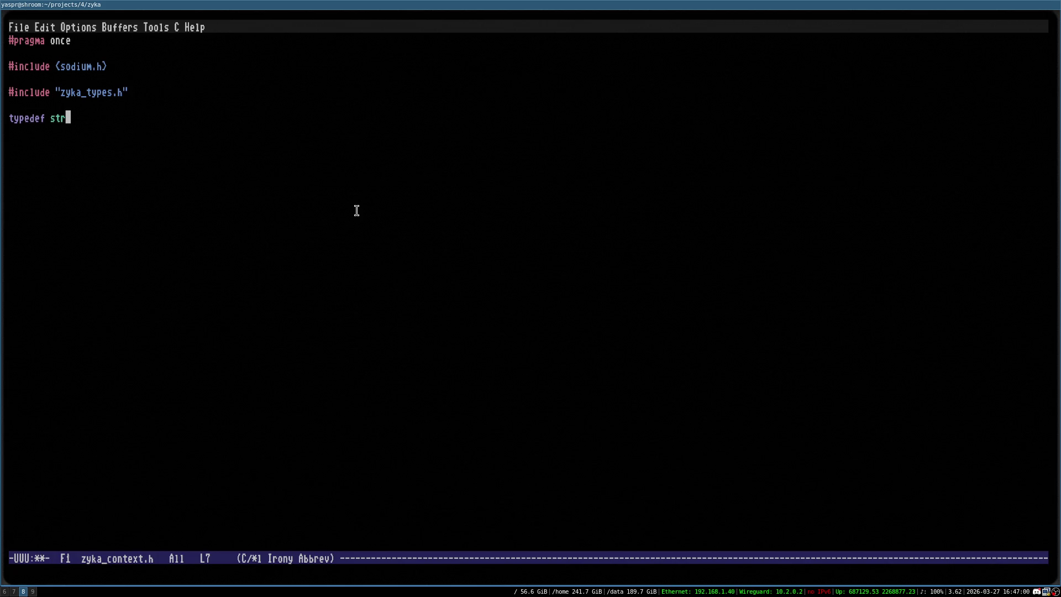
text(uct)
key(ctrl+x)
key(ctrl+s)
text( zyka_)
text(contex)
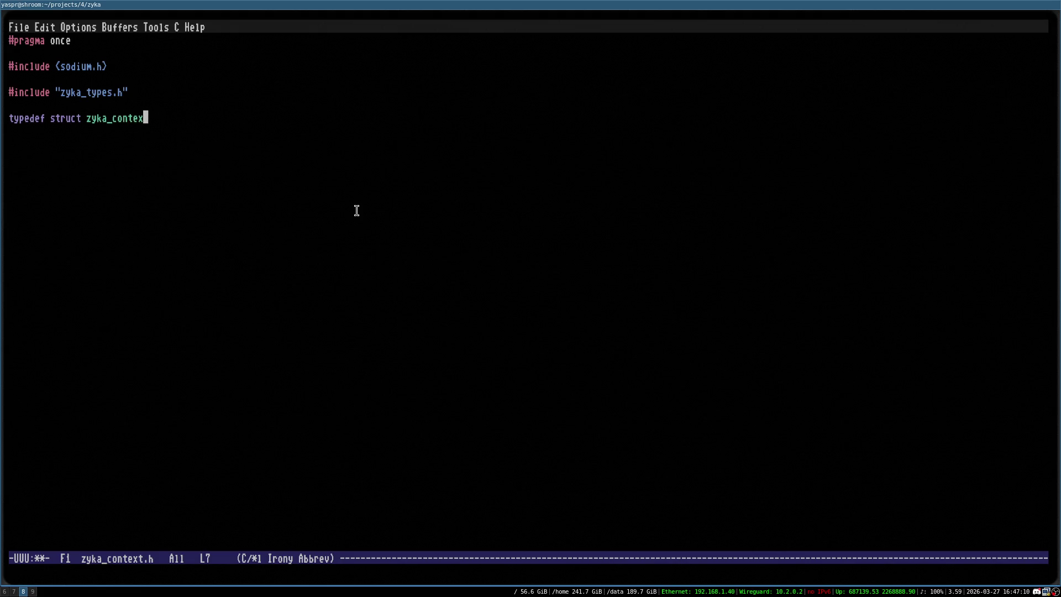
text(t_t {)
key(Return)
key(alt+b)
key(ctrl+f)
Indent the empty line inside the struct body and save zyka_context.h.
key(Down)
key(Tab)
key(ctrl+x)
key(ctrl+s)
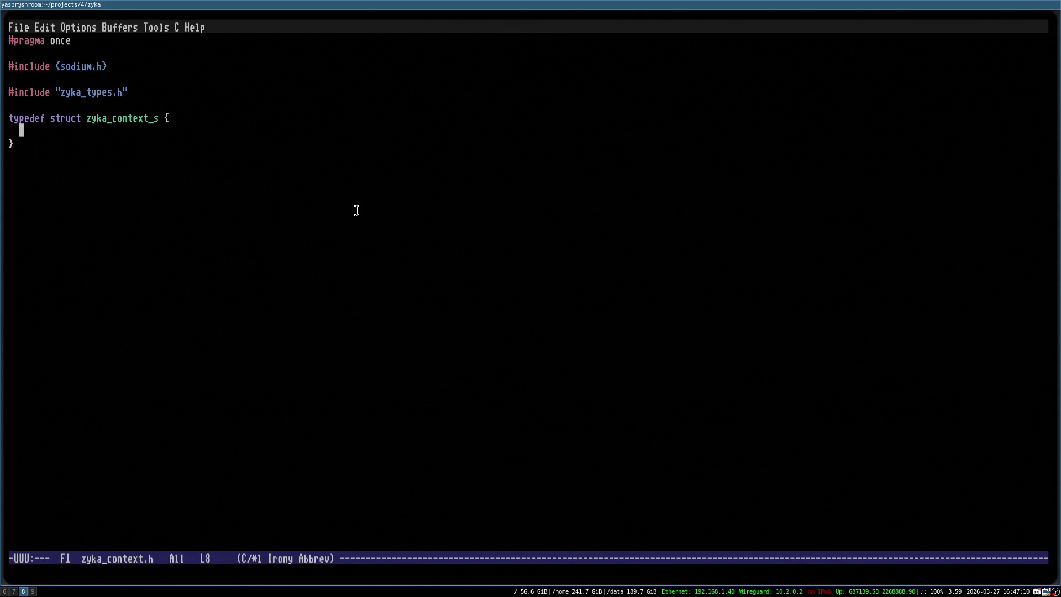